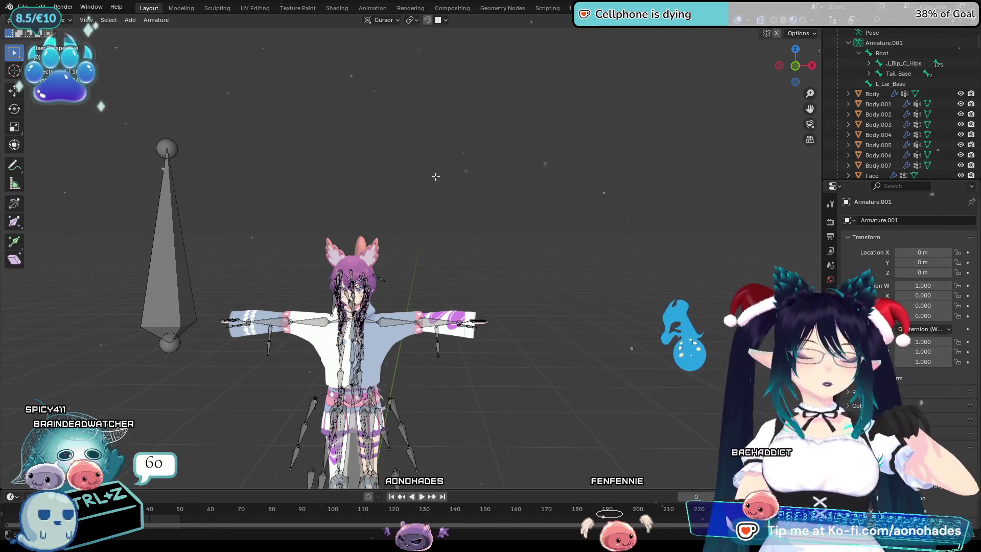
# Select the large L_Ear_Base bone and scale it down
pyautogui.keyDown('shift'); pyautogui.moveTo(330, 340); pyautogui.dragTo(433, 231, button='middle'); pyautogui.keyUp('shift')
pyautogui.scroll(3, 433, 231)
pyautogui.scroll(-1, 433, 232)
pyautogui.scroll(-2, 433, 232)
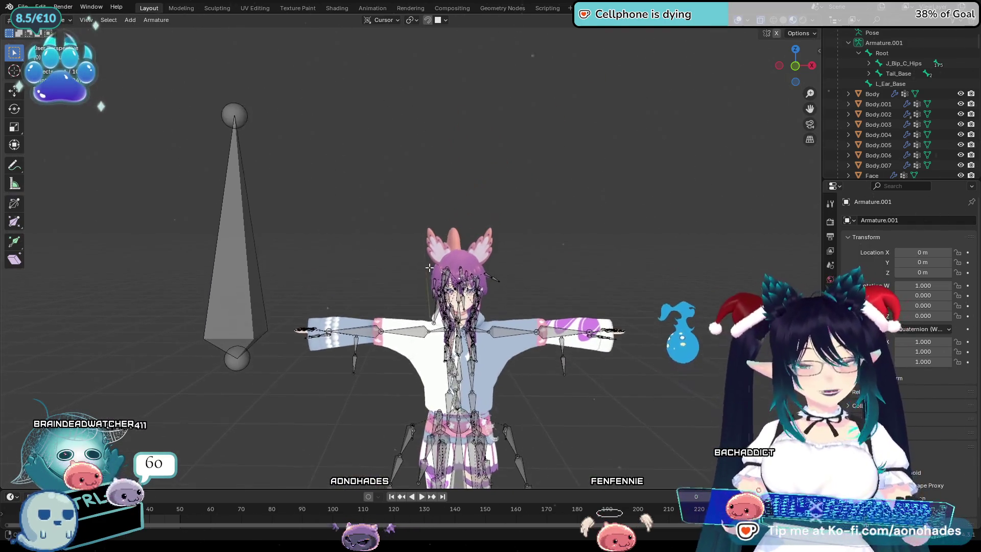
pyautogui.click(233, 230)
pyautogui.press('s')
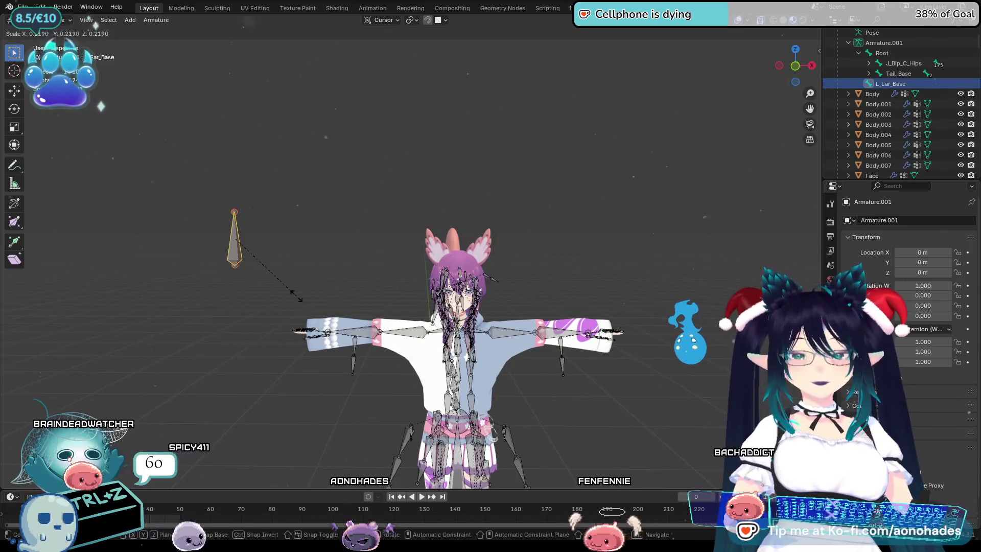
pyautogui.click(286, 271)
# Check the bone from back, front and side views, then shrink it further
pyautogui.click(795, 65)
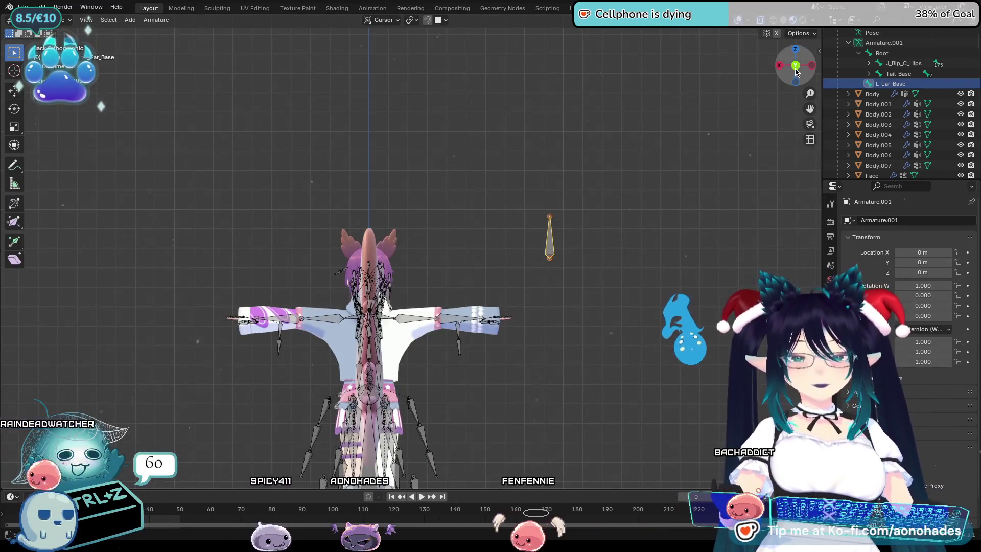
pyautogui.click(798, 67)
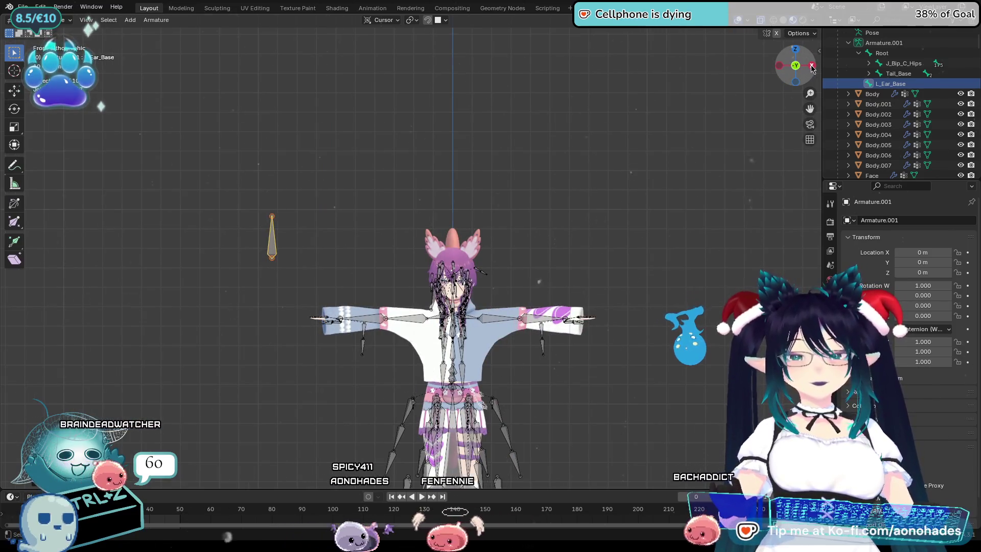
pyautogui.click(812, 66)
pyautogui.press('g')
pyautogui.press('y')
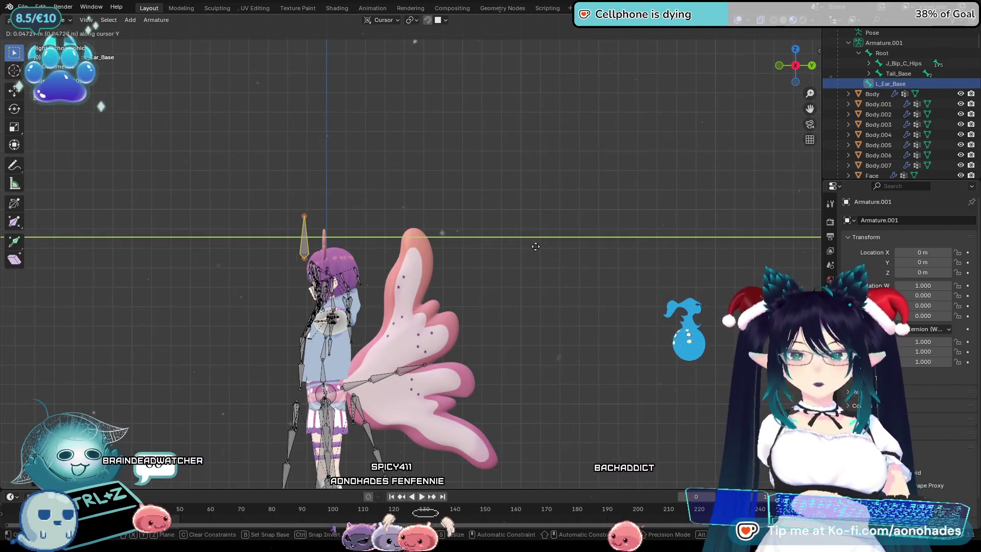
pyautogui.press('Escape')
pyautogui.press('s')
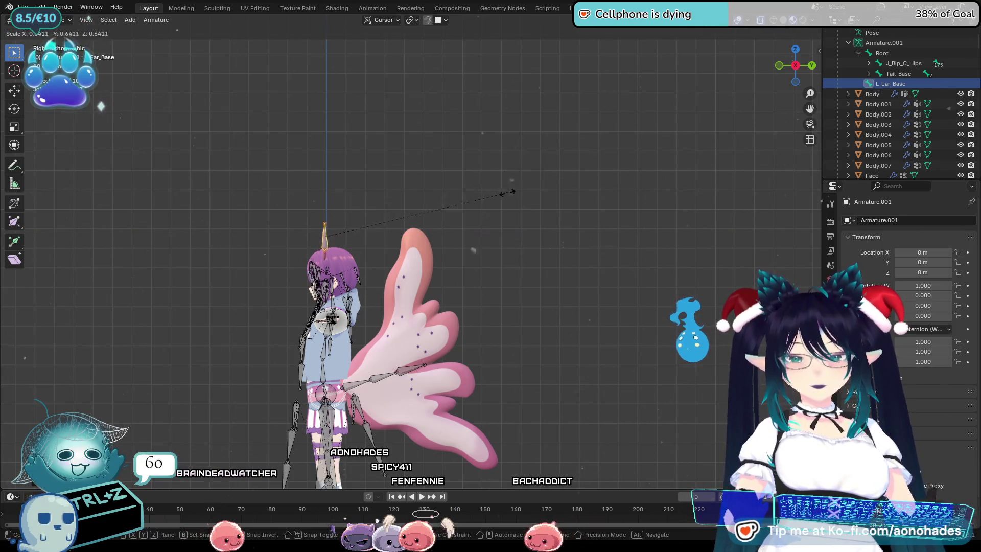
pyautogui.click(511, 215)
# Raise L_Ear_Base along Z to ear-base height, then check it from the front
pyautogui.scroll(6, 516, 244)
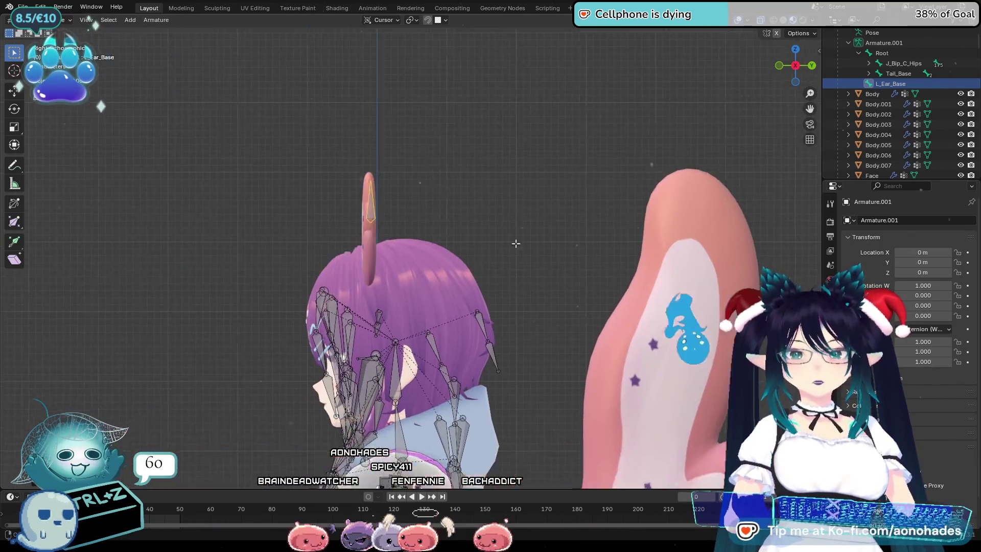
pyautogui.scroll(3, 506, 238)
pyautogui.keyDown('shift'); pyautogui.moveTo(622, 136); pyautogui.dragTo(606, 188, button='middle'); pyautogui.keyUp('shift')
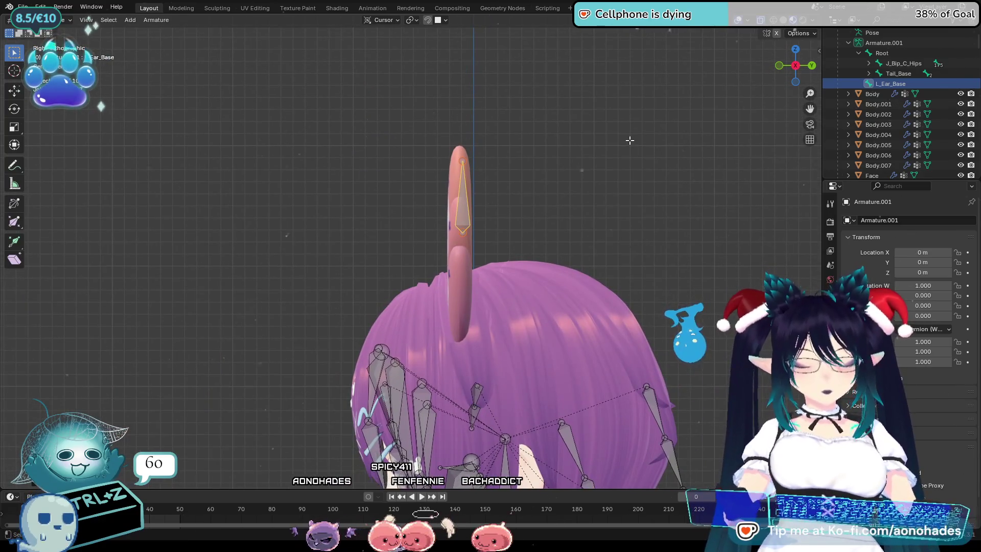
pyautogui.press('g')
pyautogui.press('y')
pyautogui.press('z')
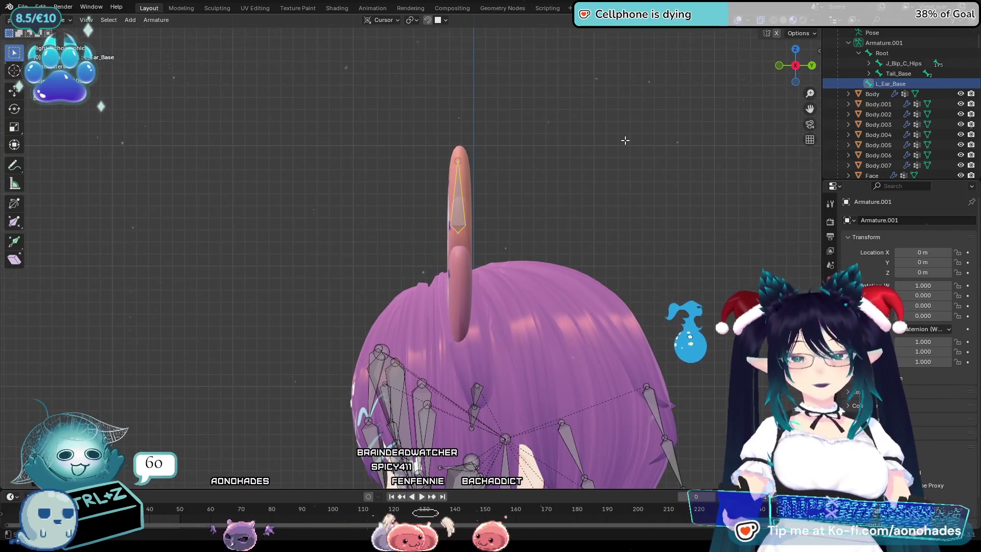
pyautogui.click(623, 143)
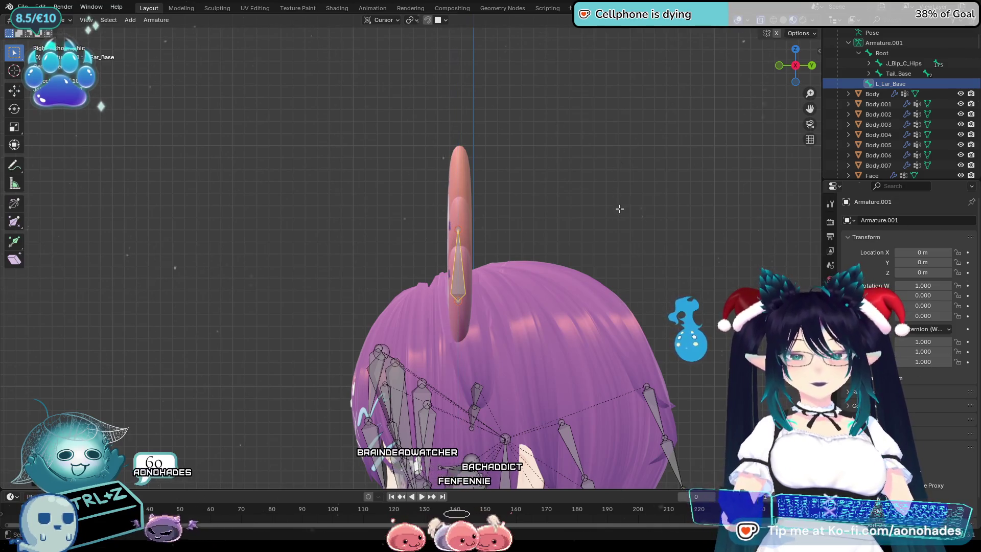
pyautogui.click(776, 69)
pyautogui.keyDown('shift'); pyautogui.moveTo(772, 74); pyautogui.dragTo(507, 68, button='middle'); pyautogui.keyUp('shift')
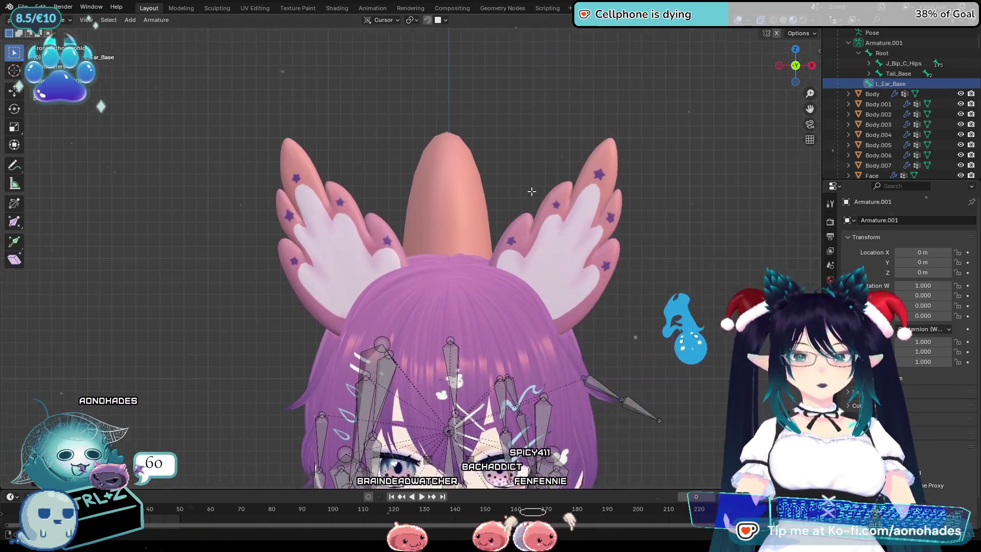
pyautogui.scroll(-7, 490, 193)
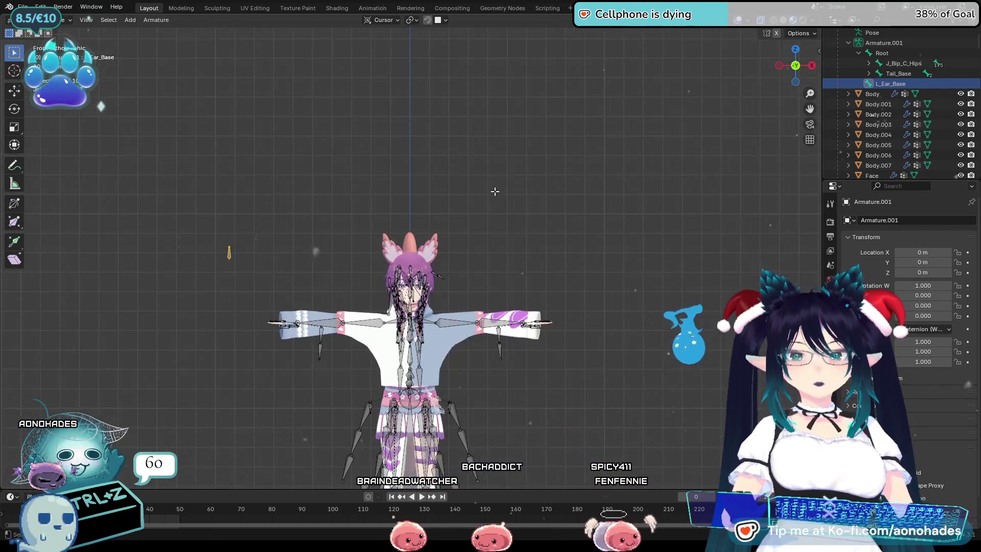
pyautogui.scroll(2, 493, 191)
# Slide L_Ear_Base along X onto the model's left ear
pyautogui.press('g')
pyautogui.press('x')
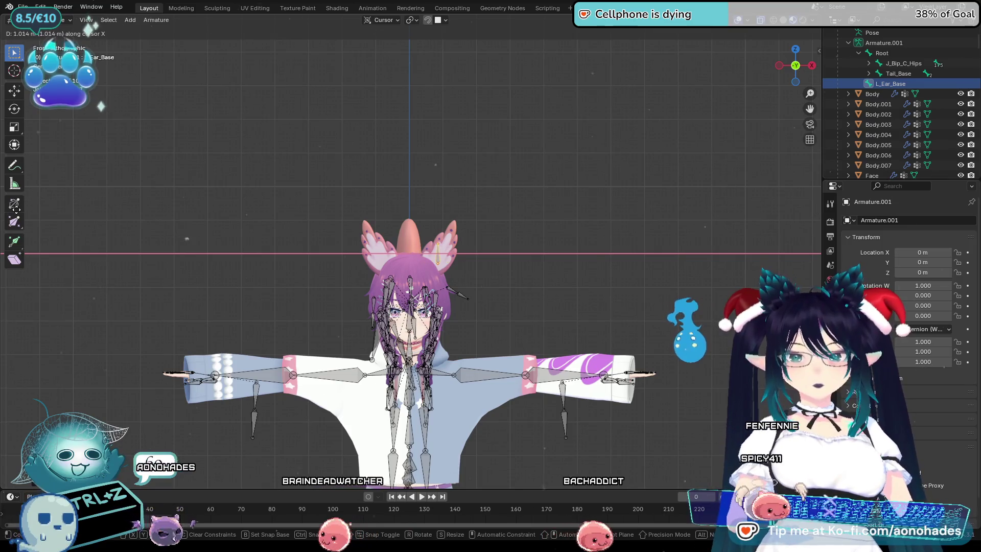
pyautogui.click(420, 275)
pyautogui.scroll(3, 420, 275)
pyautogui.scroll(6, 420, 275)
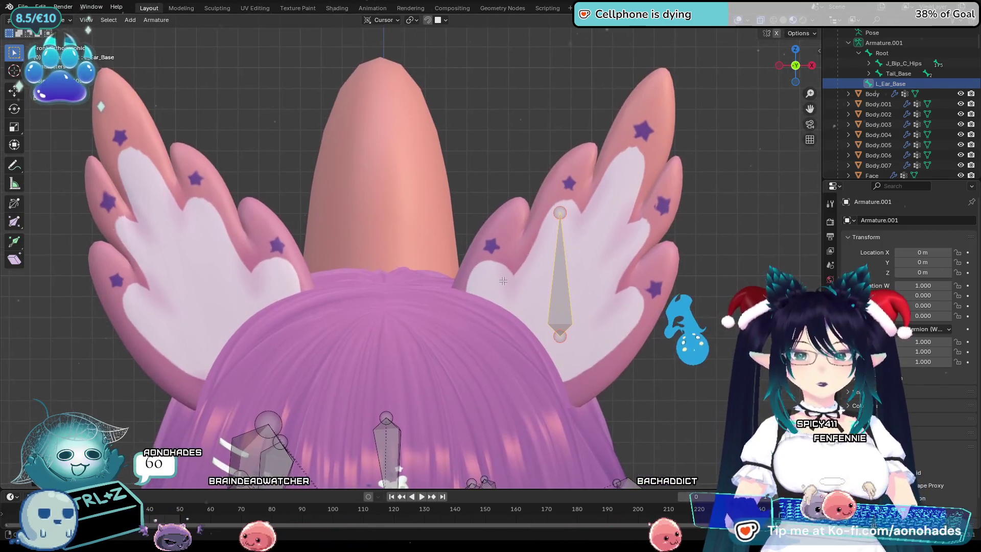
# Rotate, shorten and re-angle the base bone so it lies along the ear
pyautogui.press('r')
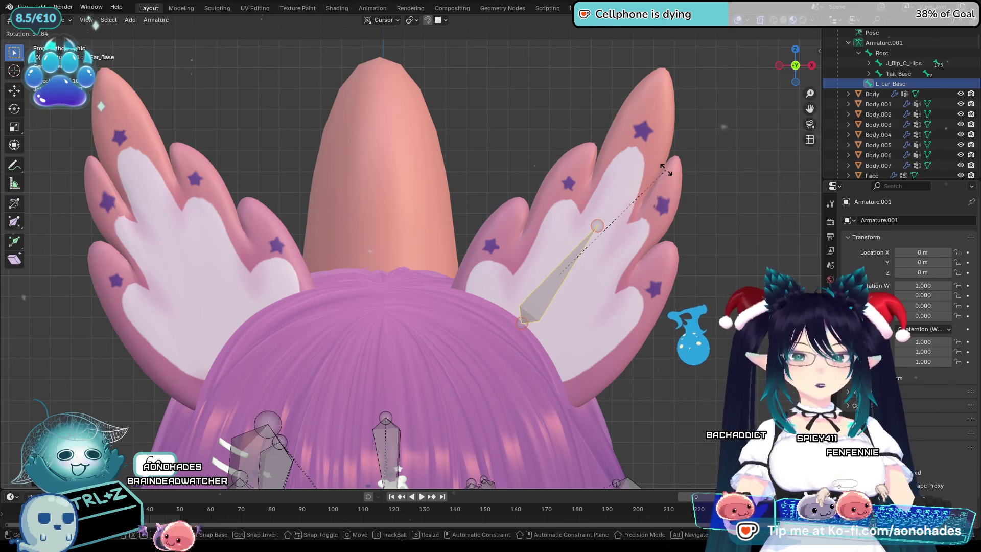
pyautogui.click(667, 169)
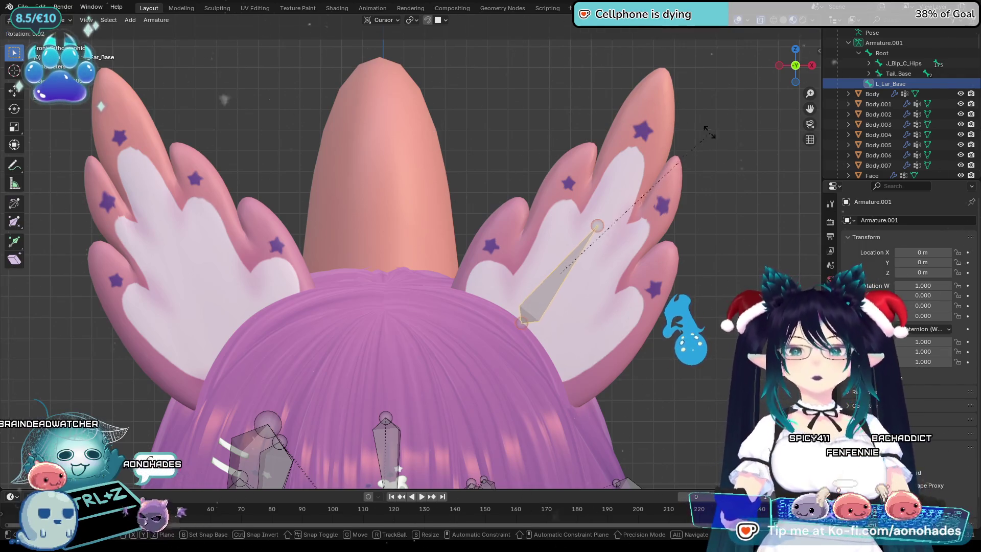
pyautogui.press('s')
pyautogui.click(691, 195)
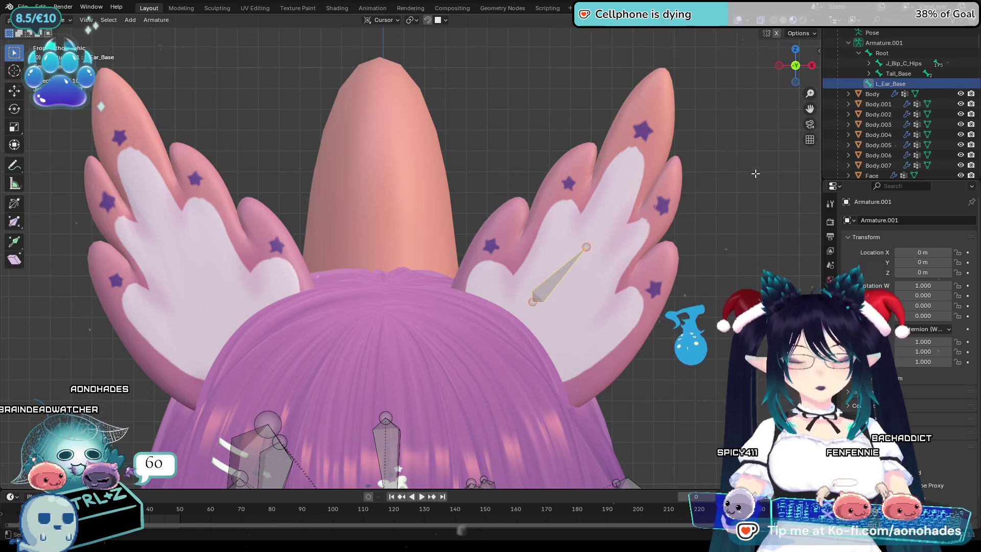
pyautogui.press('r')
pyautogui.click(786, 214)
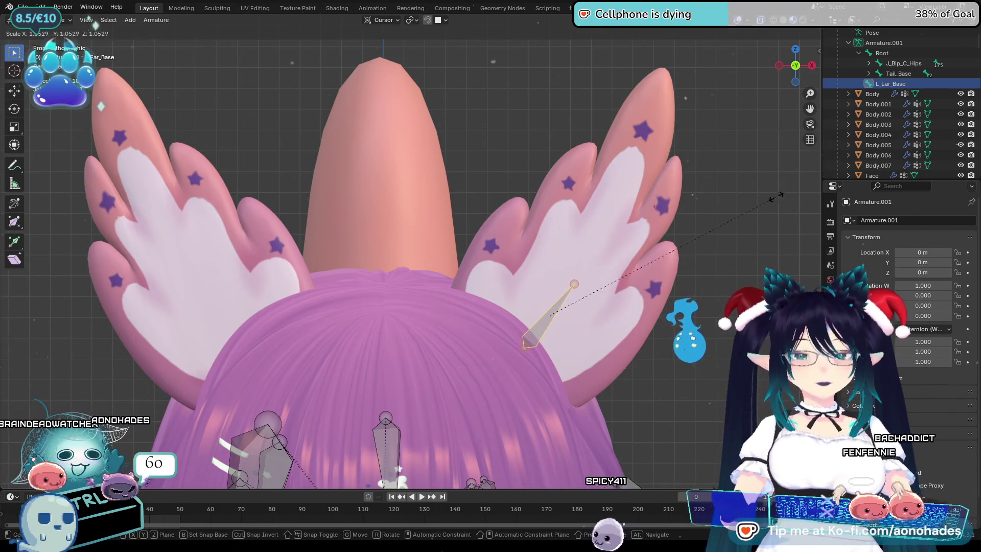
# Extrude two bones up to the ear tip and locate the middle one in the Outliner
pyautogui.press('e')
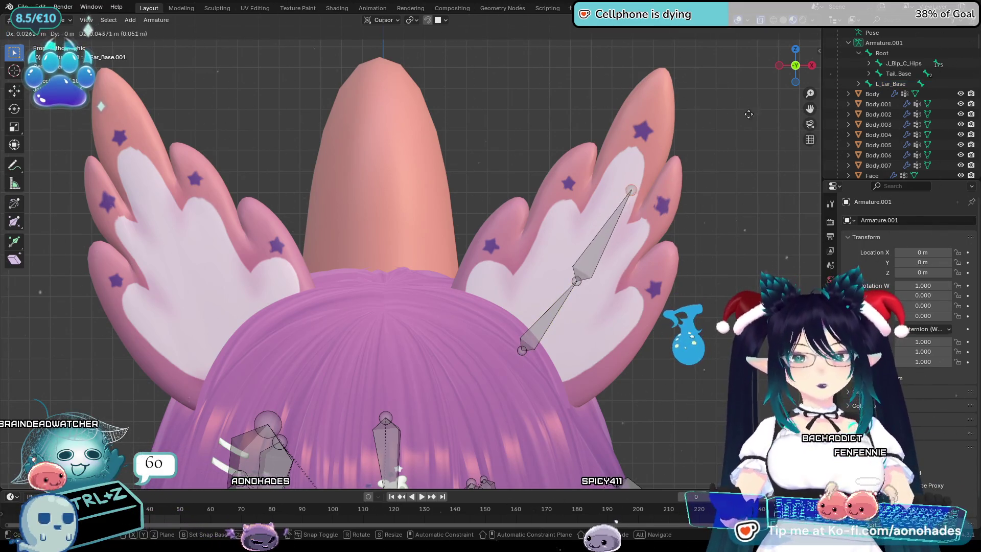
pyautogui.click(729, 133)
pyautogui.press('e')
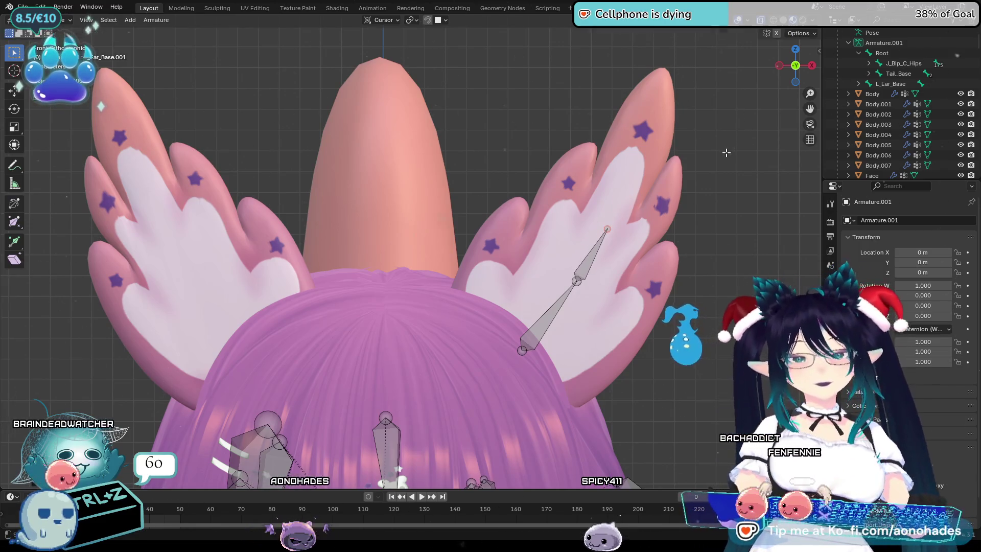
pyautogui.click(765, 61)
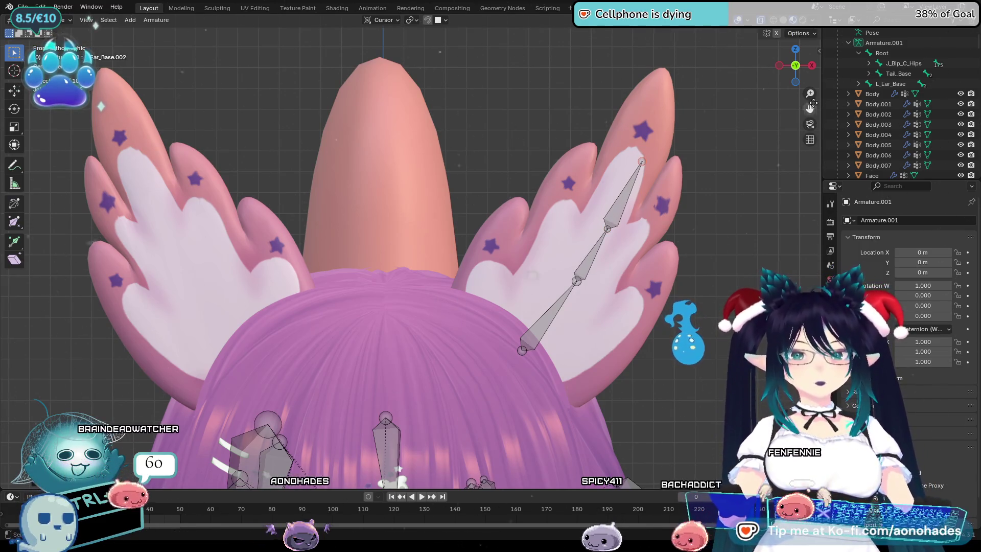
pyautogui.click(590, 263)
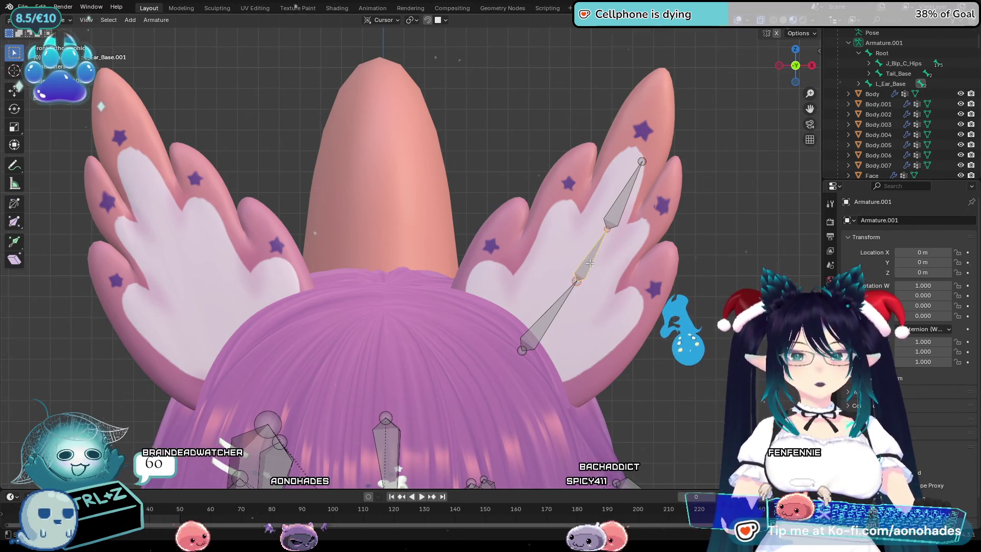
pyautogui.press('.')
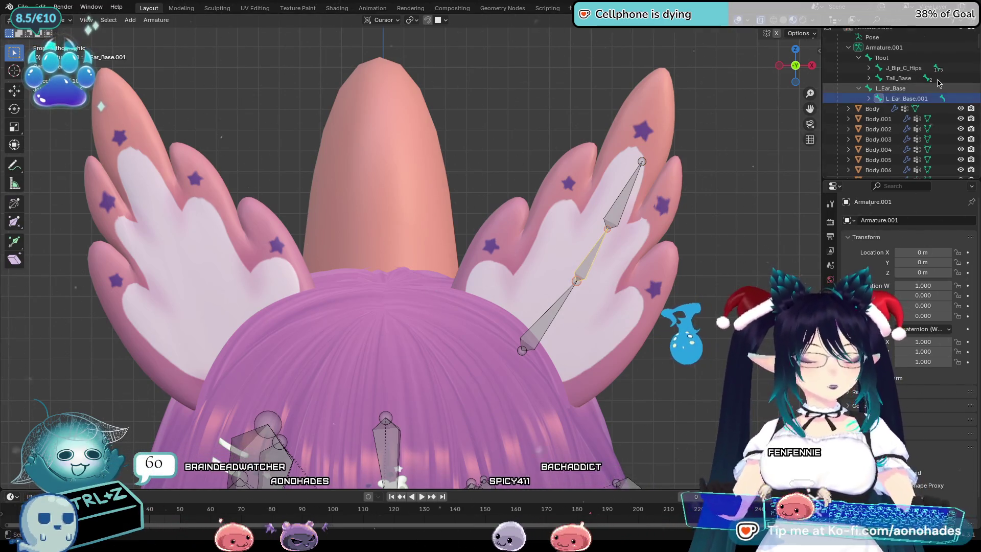
# Rename L_Ear_Base.001 to L_Ear_Mid
pyautogui.doubleClick(923, 98)
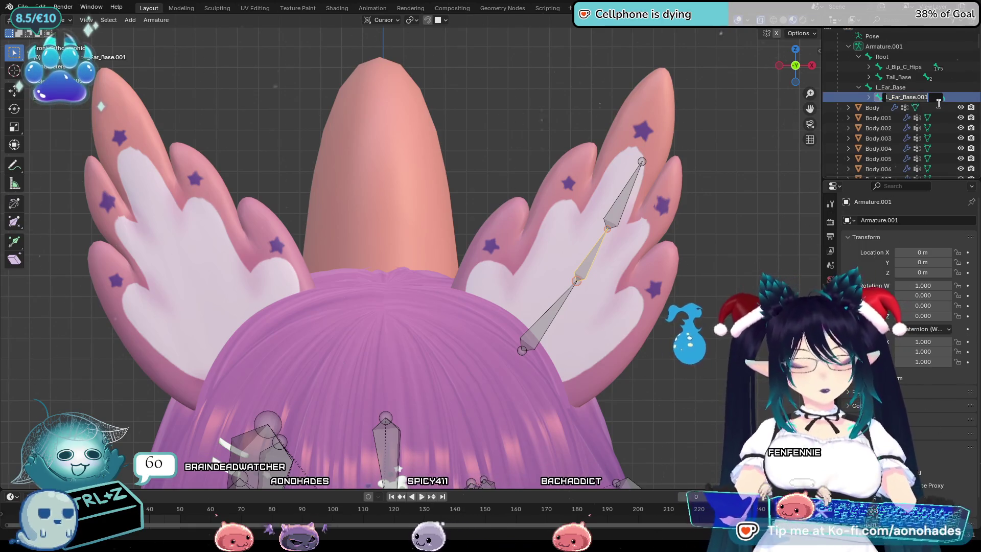
pyautogui.press('BackSpace')
pyautogui.press('BackSpace')
pyautogui.press('BackSpace')
pyautogui.write('L_Ear_Mi')
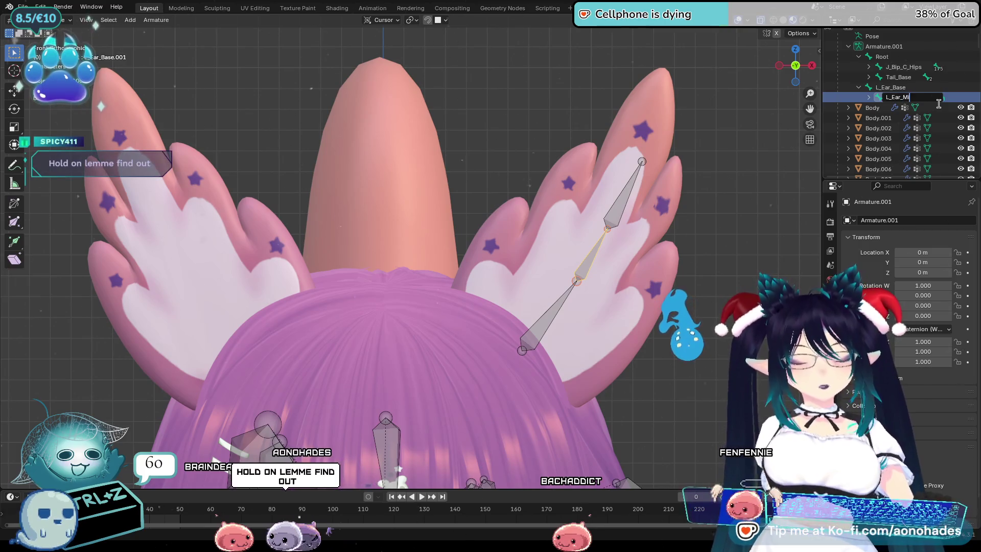
pyautogui.write('d')
pyautogui.press('Return')
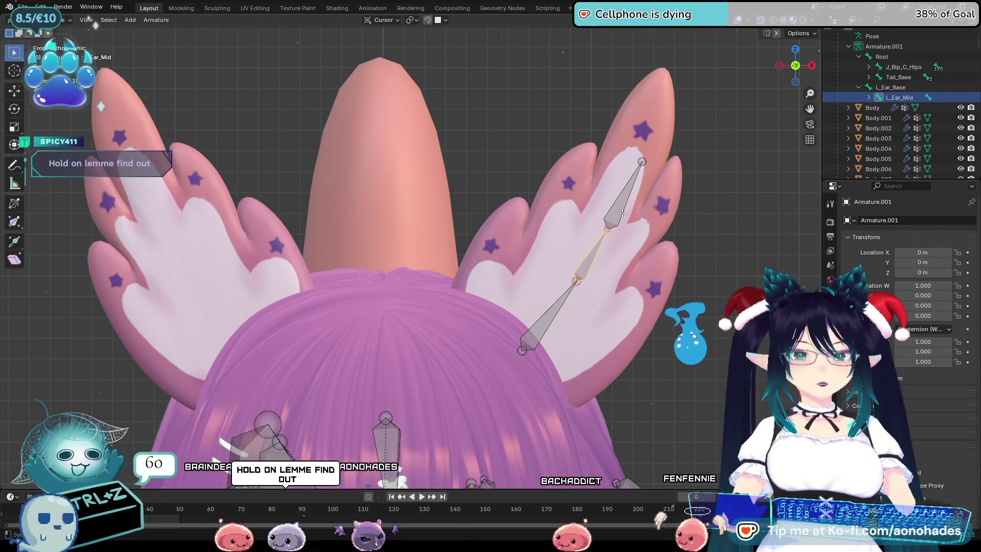
# Rename L_Ear_Base.002 to L_Ear_Tip
pyautogui.click(623, 212)
pyautogui.click(869, 98)
pyautogui.doubleClick(917, 108)
pyautogui.scroll(-1, 929, 109)
pyautogui.press('BackSpace')
pyautogui.press('BackSpace')
pyautogui.press('BackSpace')
pyautogui.write('Tip')
pyautogui.press('Return')
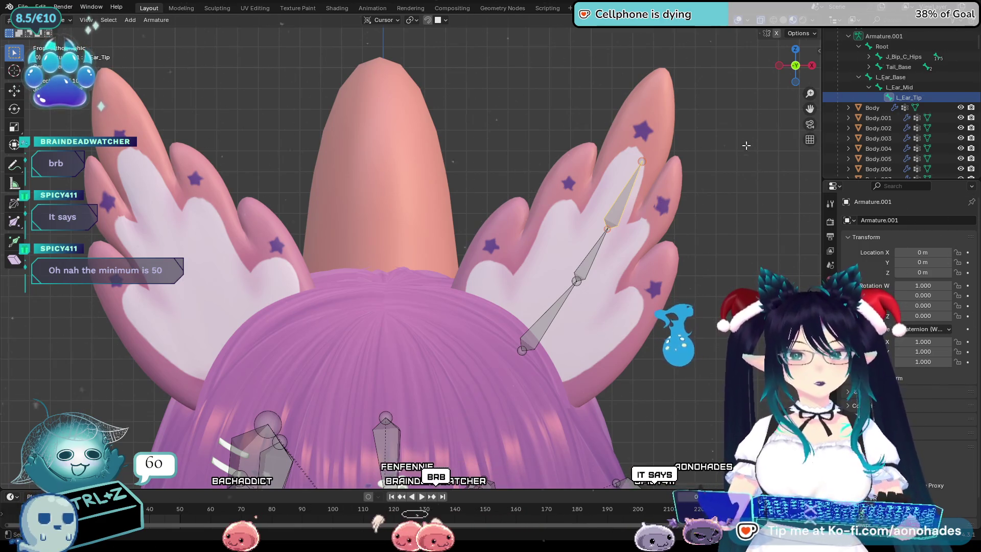
pyautogui.click(589, 266)
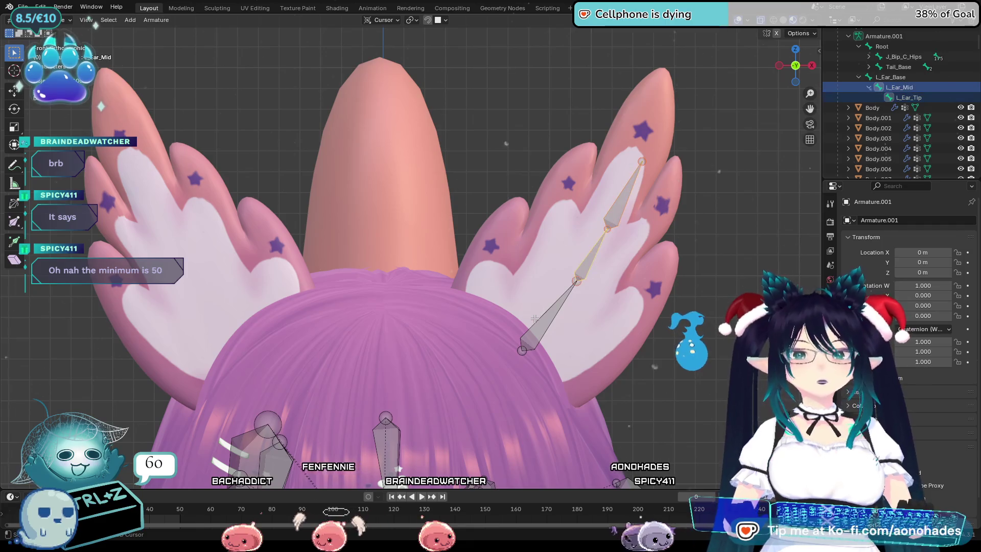
# Duplicate the left ear bone chain, then rotate and move the copy onto the right ear
pyautogui.click(547, 319)
pyautogui.scroll(-2, 534, 264)
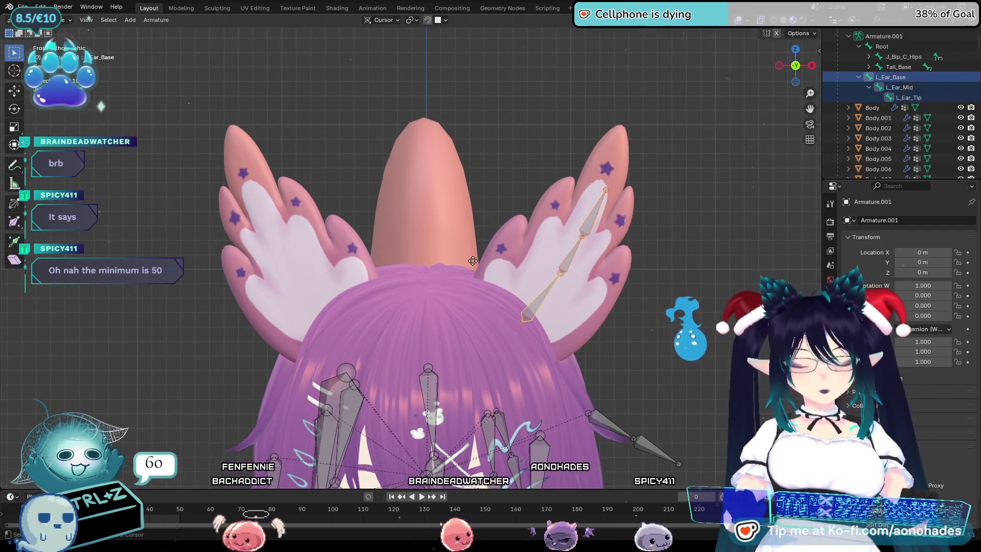
pyautogui.hotkey('shift', 'd')
pyautogui.press('r')
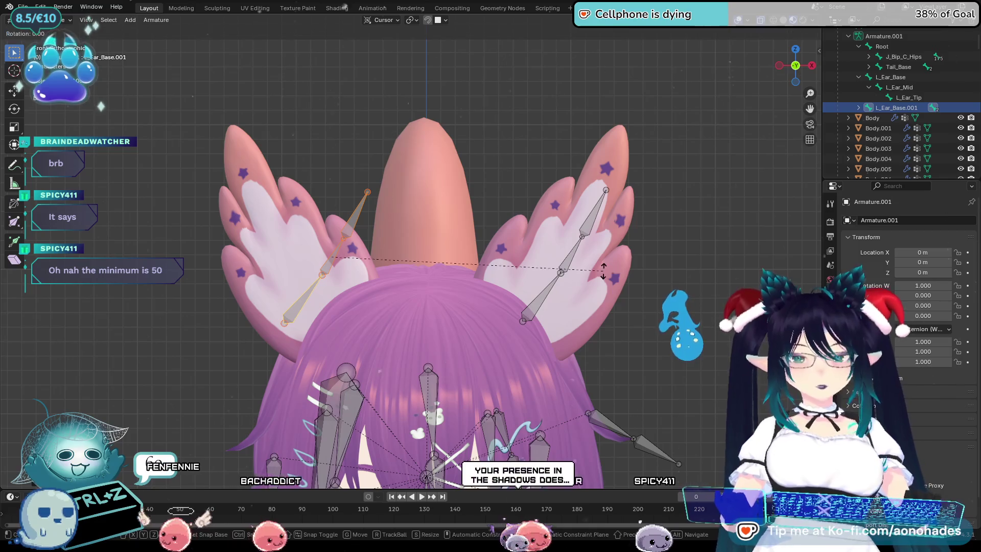
pyautogui.click(537, 218)
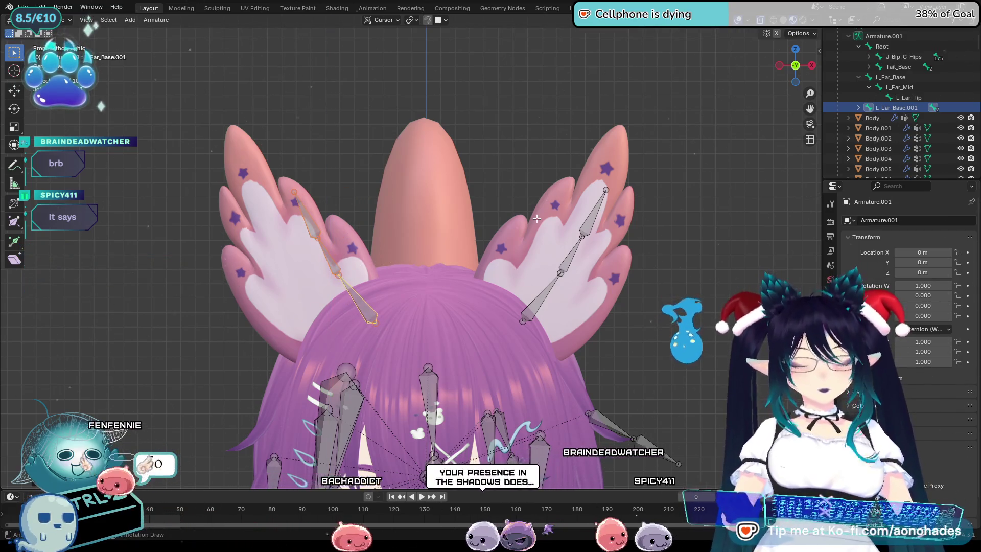
pyautogui.press('g')
pyautogui.click(499, 227)
pyautogui.keyDown('shift'); pyautogui.moveTo(454, 252); pyautogui.dragTo(486, 256, button='middle'); pyautogui.keyUp('shift')
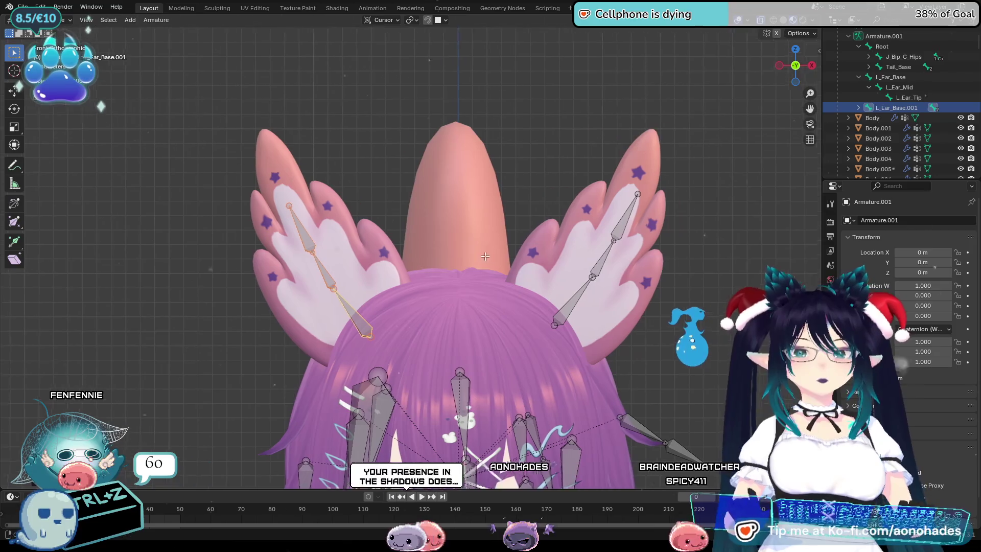
pyautogui.scroll(2, 266, 255)
# Rename the duplicated base bone R_Ear_Base and expand its child bones
pyautogui.doubleClick(924, 106)
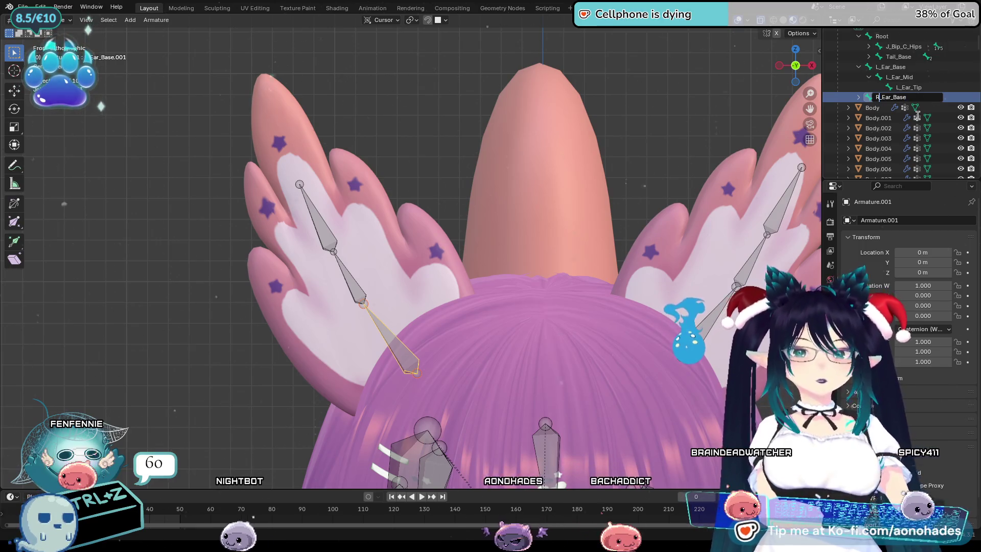
pyautogui.press('Return')
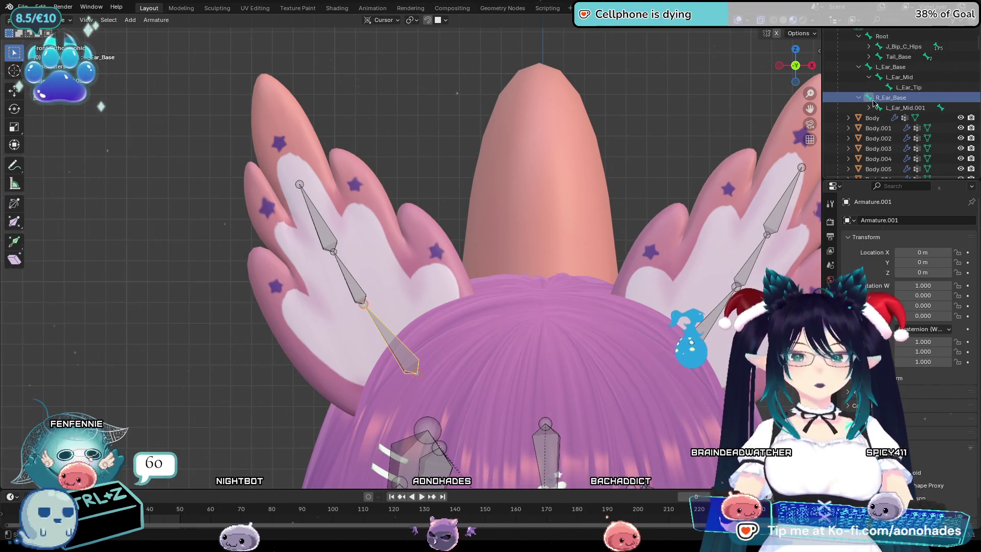
pyautogui.click(870, 107)
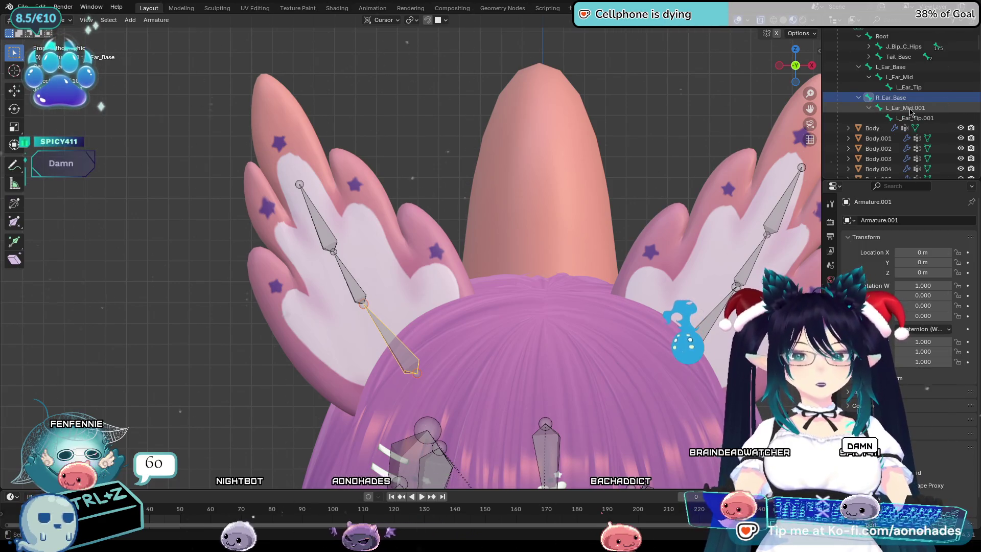
pyautogui.click(916, 108)
pyautogui.doubleClick(939, 108)
pyautogui.scroll(-1, 936, 107)
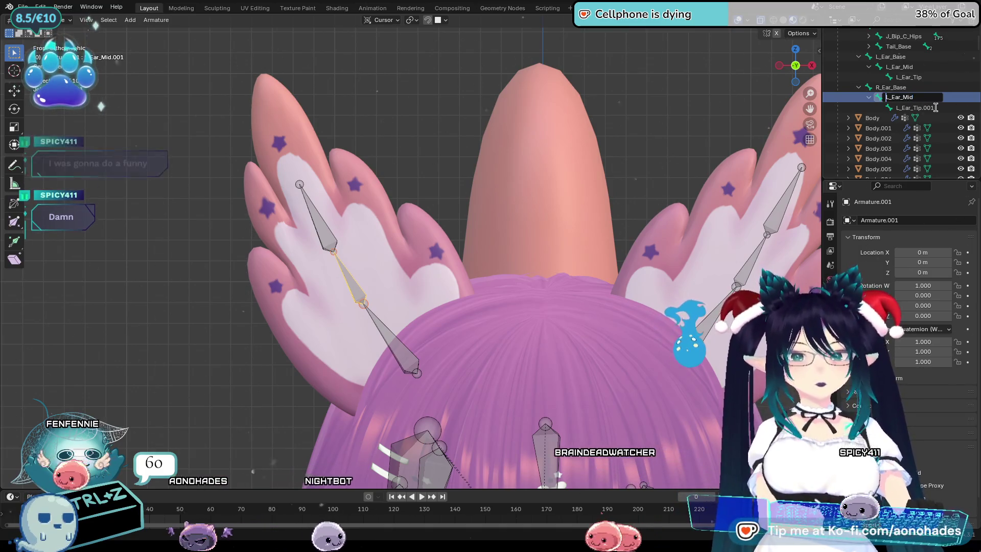
pyautogui.press('BackSpace')
pyautogui.press('Return')
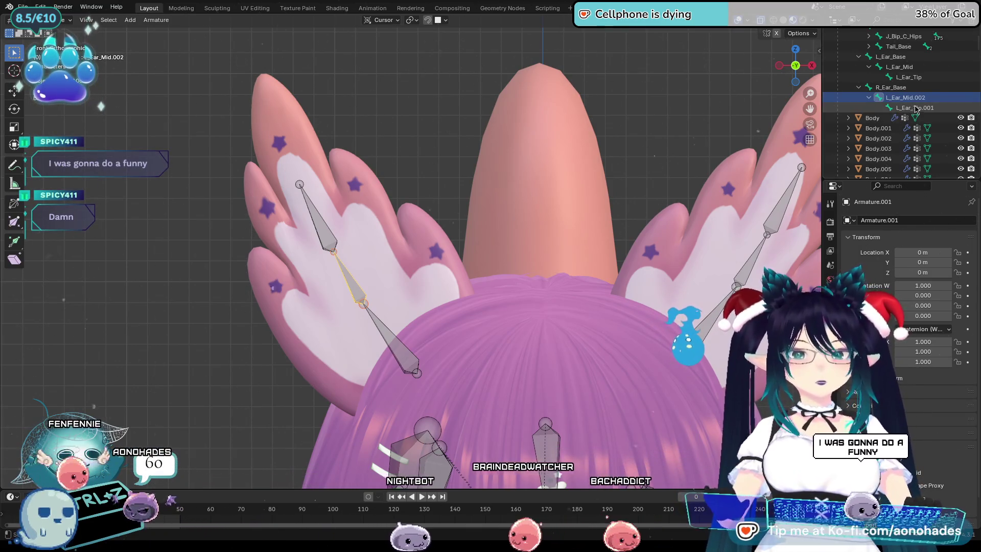
# Rename the duplicated middle and tip bones R_Ear_Mid and R_Ear_Tip
pyautogui.doubleClick(950, 97)
pyautogui.press('BackSpace')
pyautogui.press('BackSpace')
pyautogui.press('BackSpace')
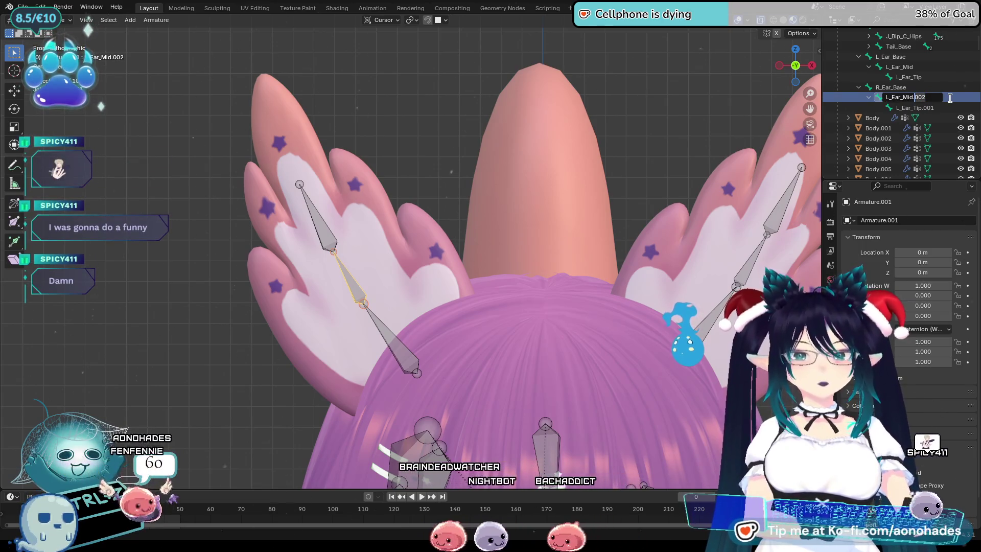
pyautogui.press('Delete')
pyautogui.write('R')
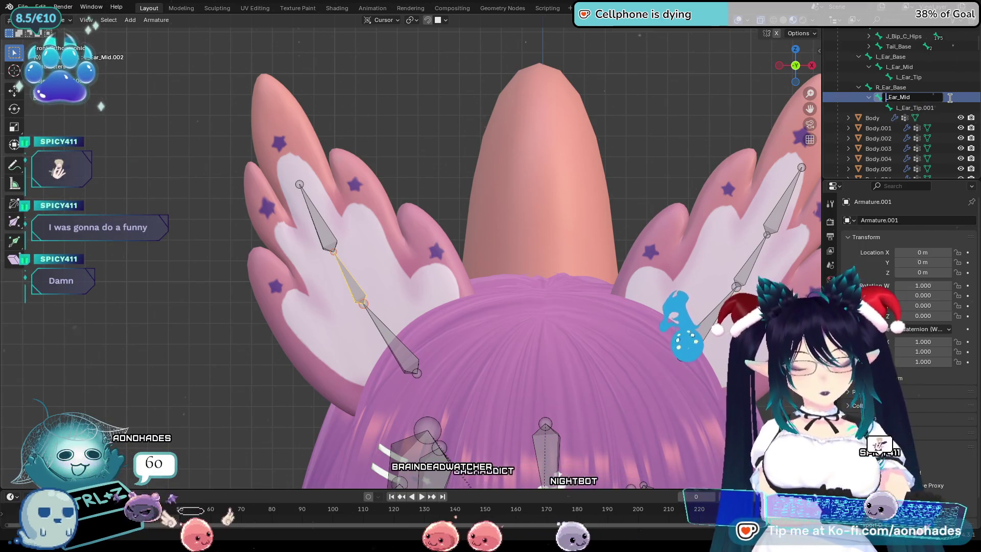
pyautogui.press('Return')
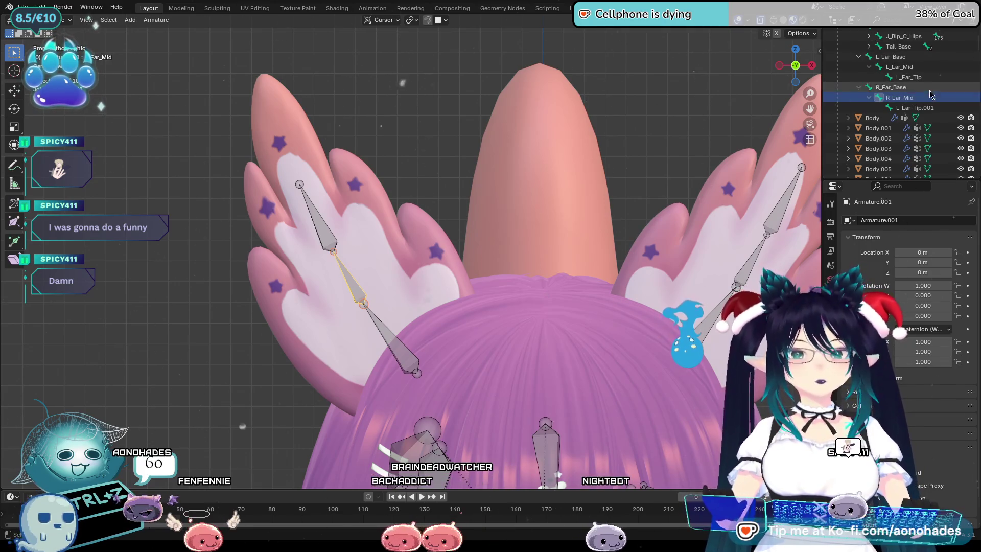
pyautogui.doubleClick(902, 108)
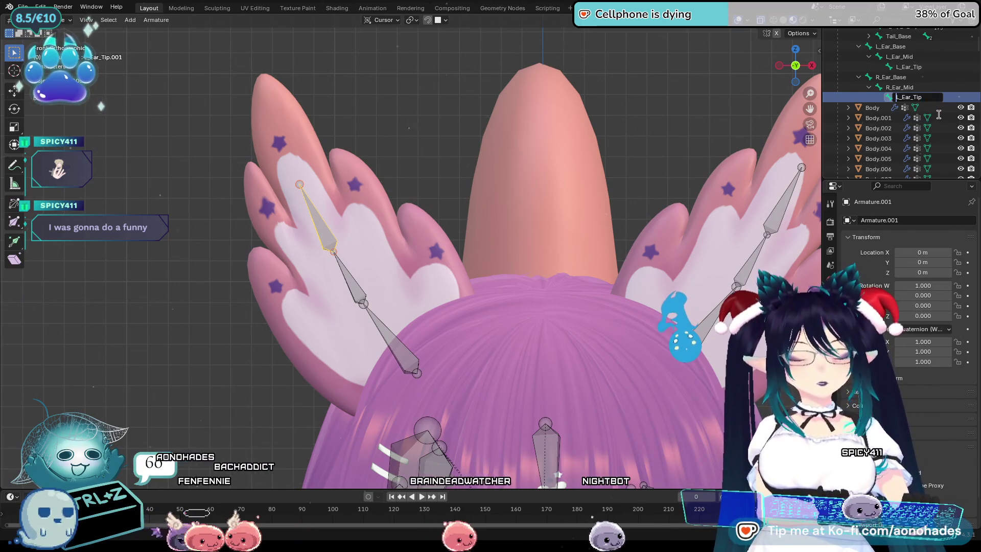
pyautogui.press('Home')
pyautogui.press('Delete')
pyautogui.write('R')
pyautogui.press('Return')
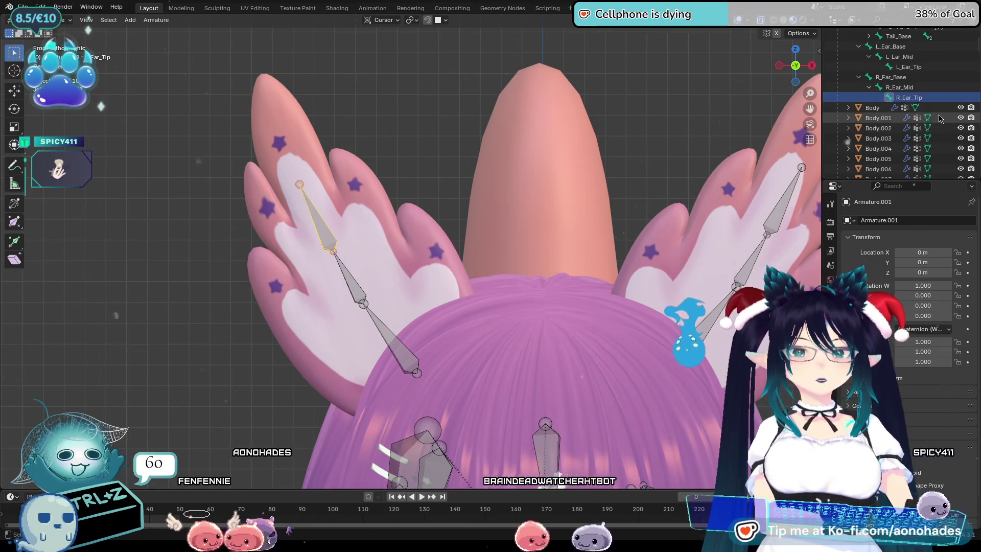
# Select both ear base bones, L_Ear_Base and R_Ear_Base
pyautogui.click(570, 267)
pyautogui.scroll(-3, 570, 267)
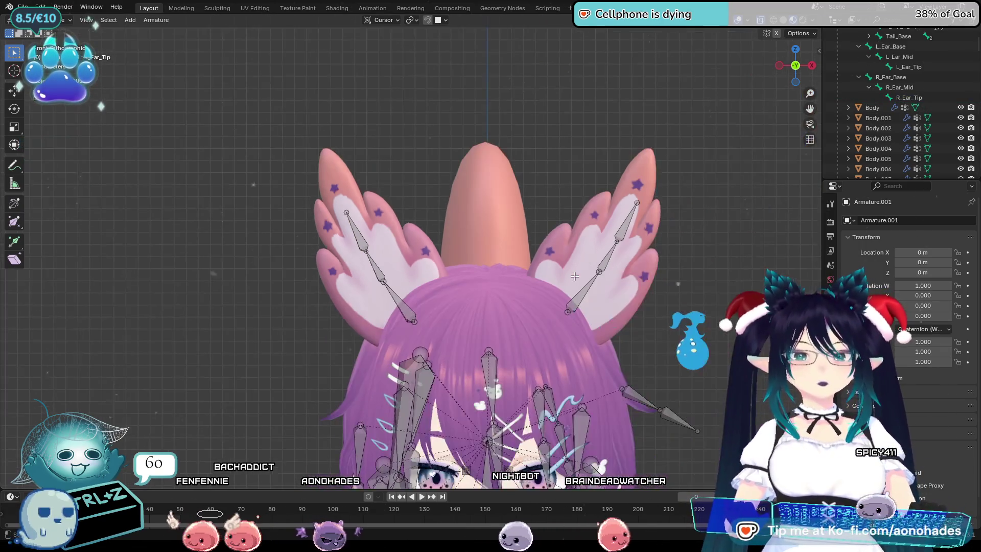
pyautogui.scroll(1, 552, 292)
pyautogui.scroll(1, 532, 313)
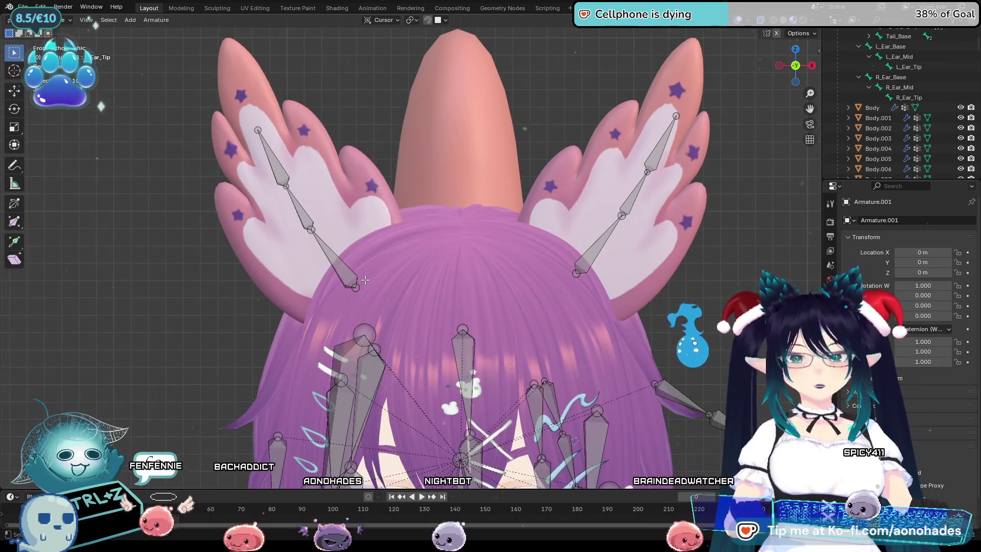
pyautogui.keyDown('shift'); pyautogui.moveTo(532, 314); pyautogui.dragTo(505, 235, button='middle'); pyautogui.keyUp('shift')
pyautogui.click(321, 188)
pyautogui.keyDown('shift'); pyautogui.click(597, 183); pyautogui.keyUp('shift')
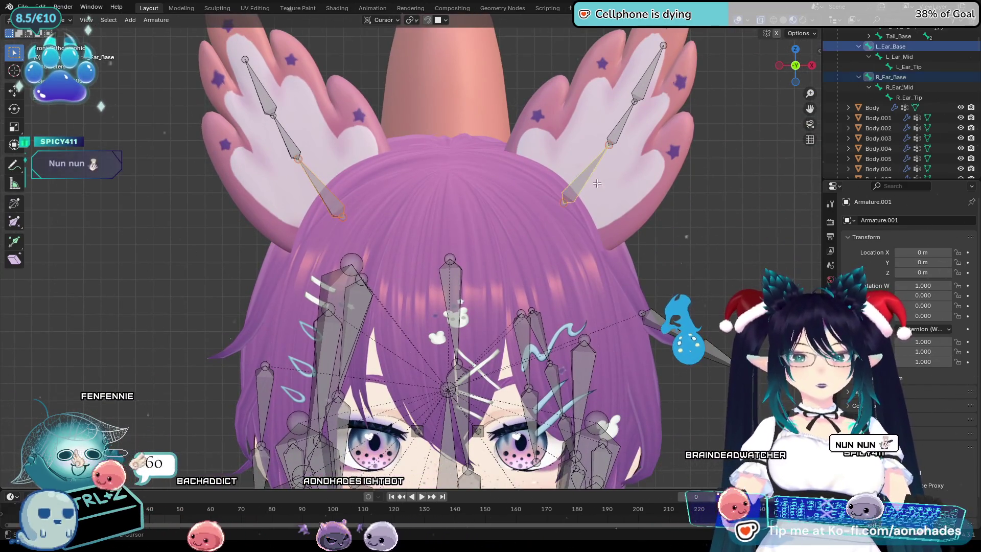
# Parent L_Ear_Base and R_Ear_Base to the head bone with Keep Offset
pyautogui.keyDown('shift'); pyautogui.click(449, 432); pyautogui.keyUp('shift')
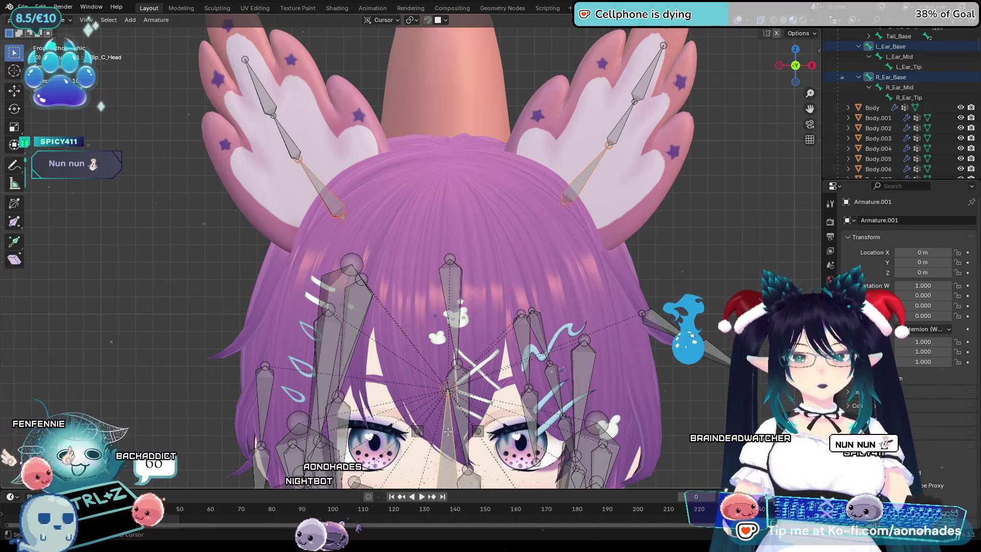
pyautogui.hotkey('ctrl', 'p')
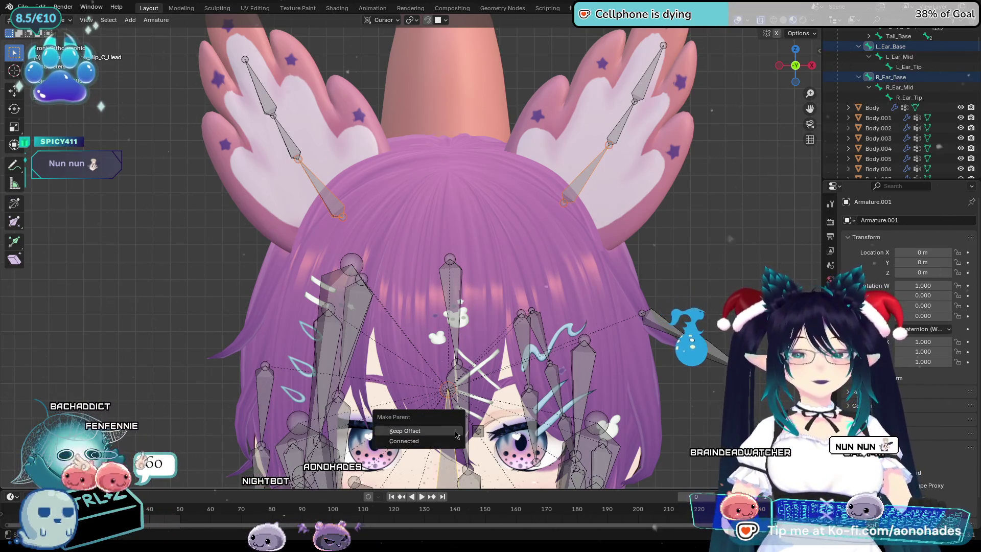
pyautogui.press('Return')
pyautogui.scroll(-3, 621, 232)
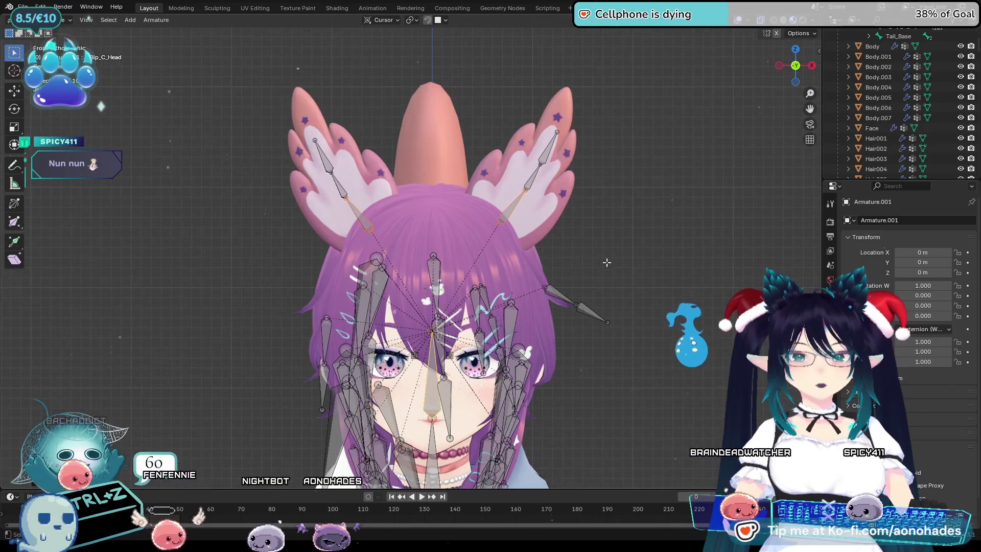
pyautogui.moveTo(584, 259)
pyautogui.keyDown('shift'); pyautogui.mouseDown(button='middle')
pyautogui.moveTo(643, 314)
pyautogui.moveTo(649, 256)
pyautogui.mouseUp(button='middle'); pyautogui.keyUp('shift')
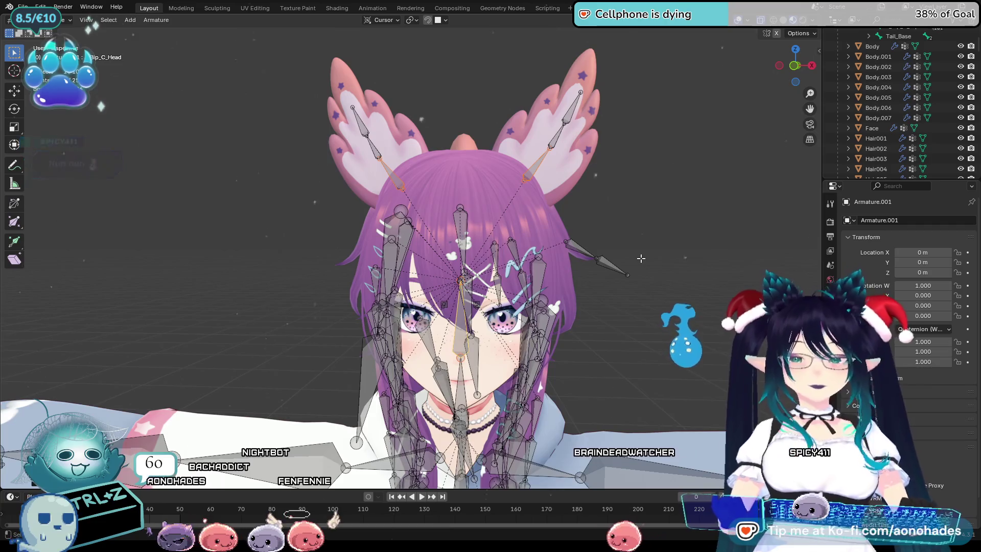
# Orbit around the head to inspect both three-bone ear chains, then open the mode menu
pyautogui.scroll(3, 623, 286)
pyautogui.moveTo(607, 298); pyautogui.dragTo(617, 302, button='middle')
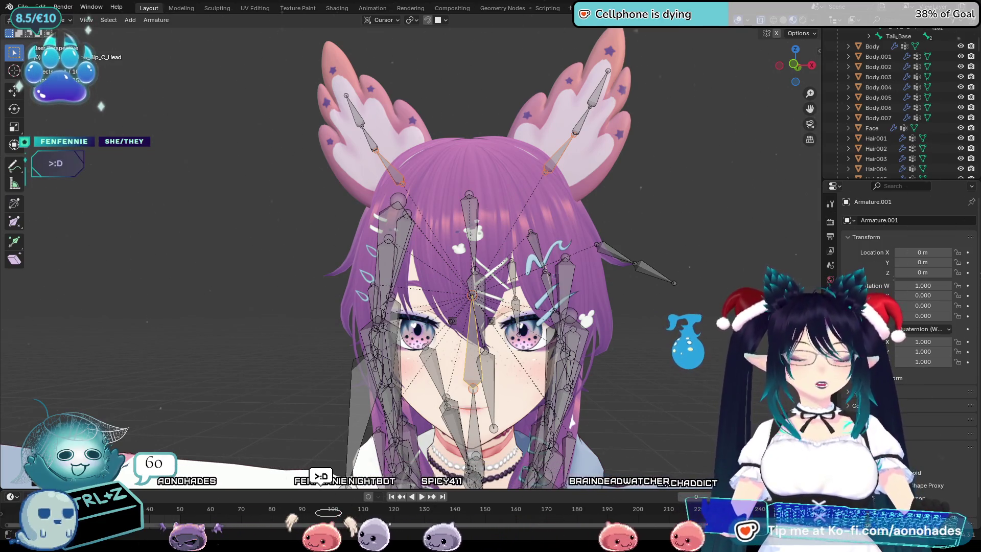
pyautogui.moveTo(711, 245); pyautogui.dragTo(711, 319, button='middle')
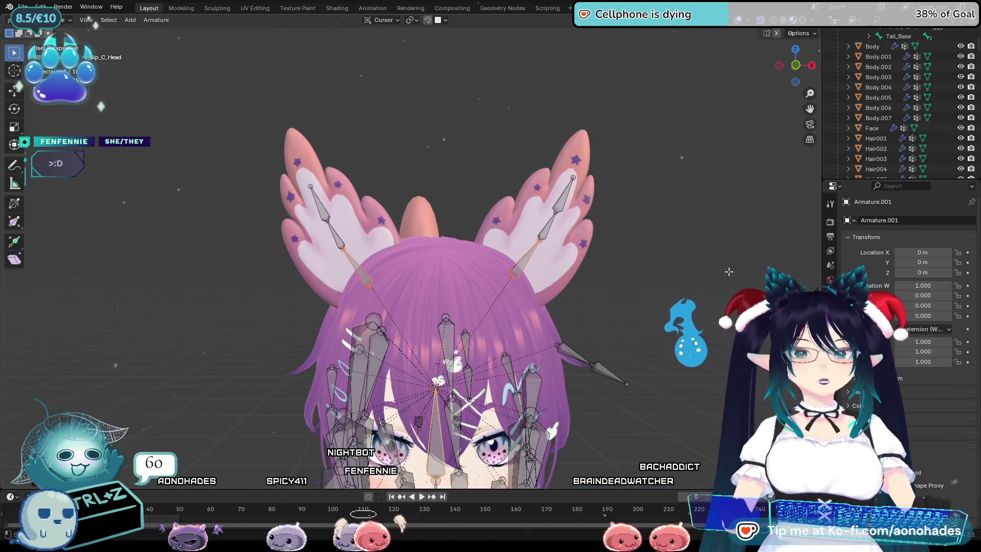
pyautogui.scroll(1, 693, 266)
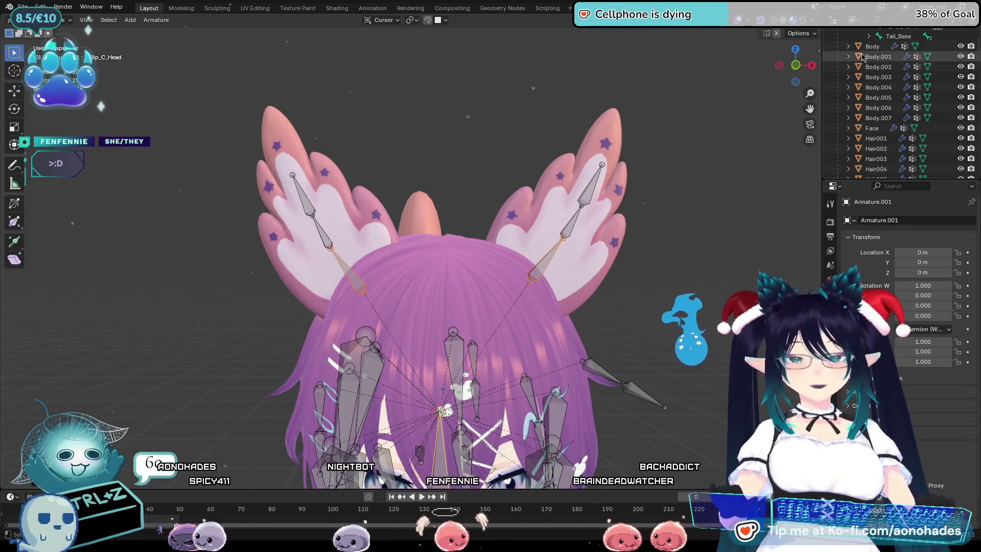
pyautogui.moveTo(741, 173); pyautogui.dragTo(675, 239, button='middle')
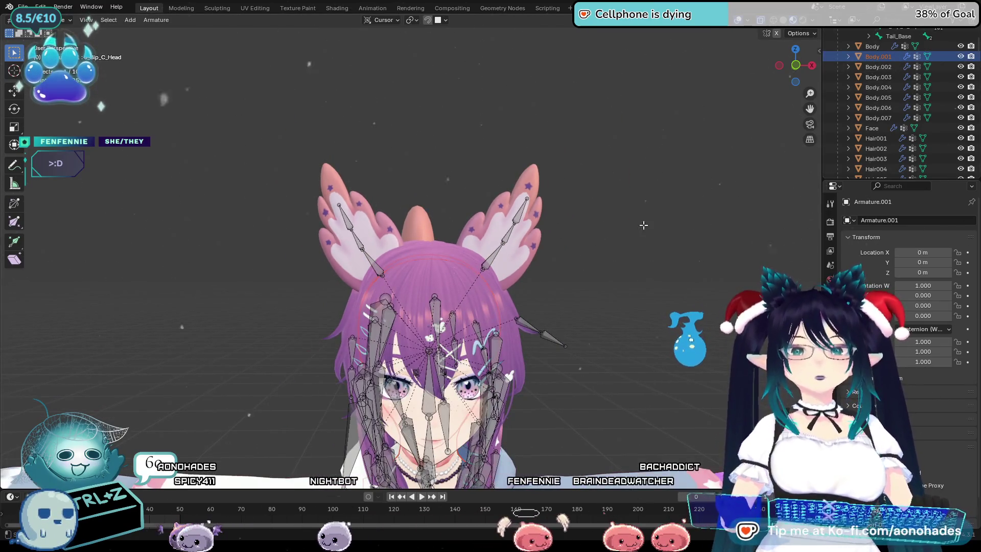
pyautogui.click(64, 19)
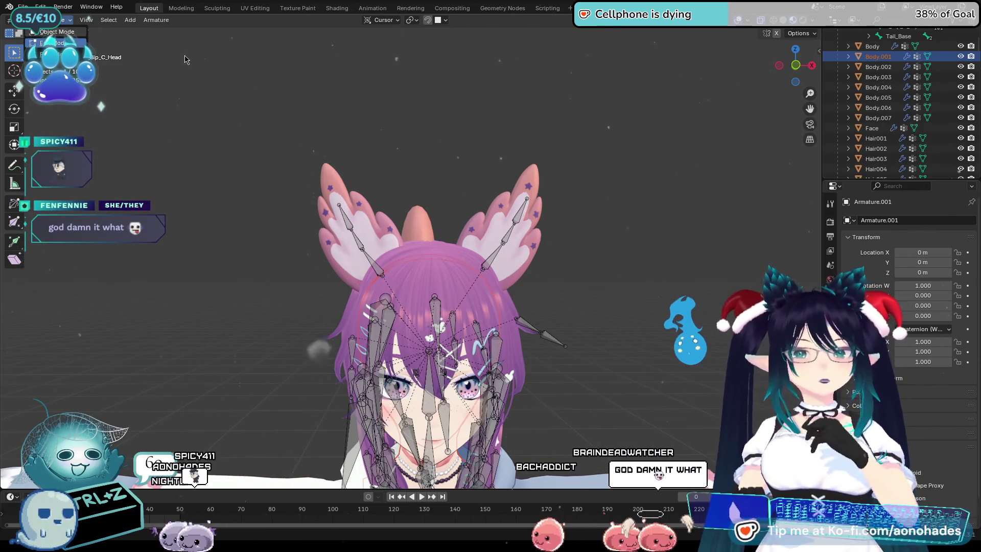
# Select the Ears.001 mesh with the armature and enter Weight Paint mode
pyautogui.press('Tab')
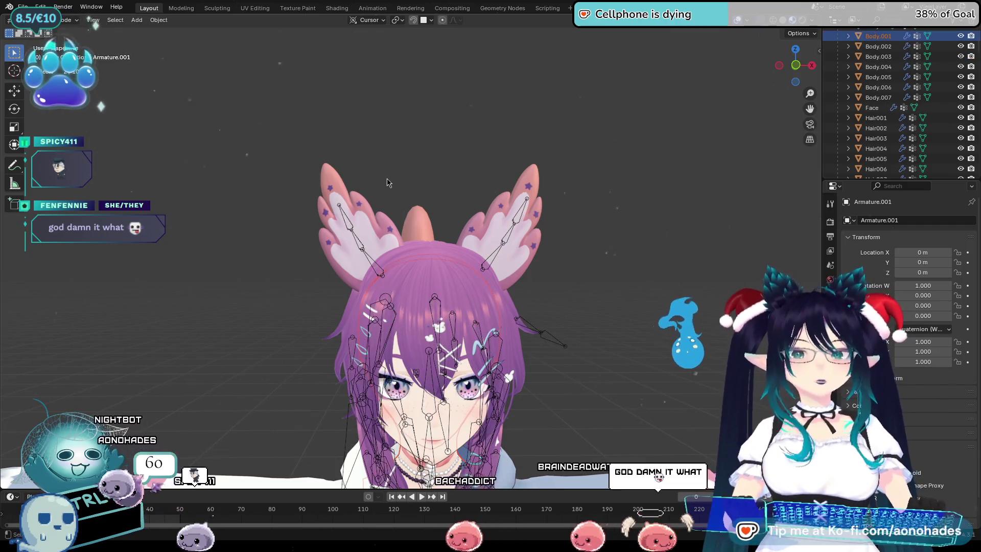
pyautogui.click(348, 178)
pyautogui.click(830, 307)
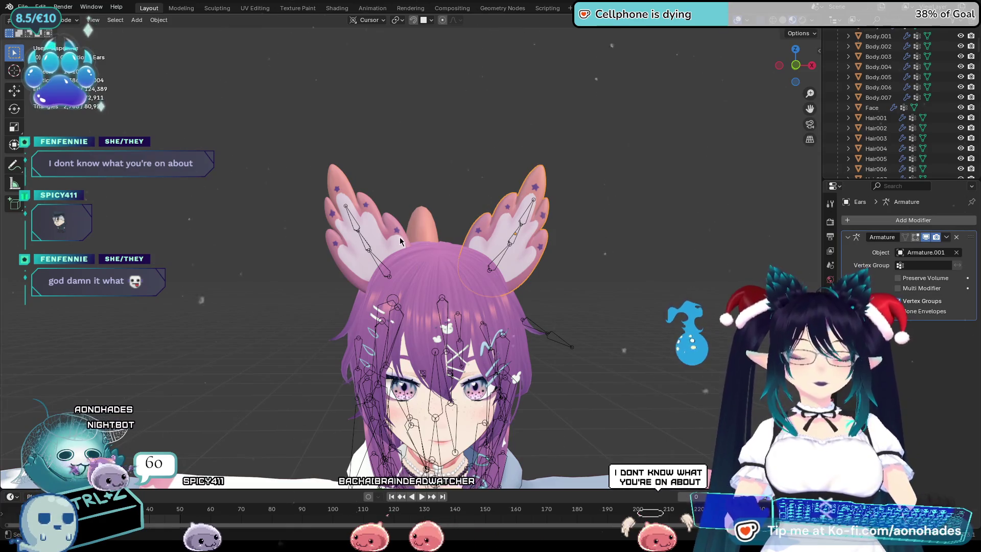
pyautogui.keyDown('shift'); pyautogui.click(384, 276); pyautogui.keyUp('shift')
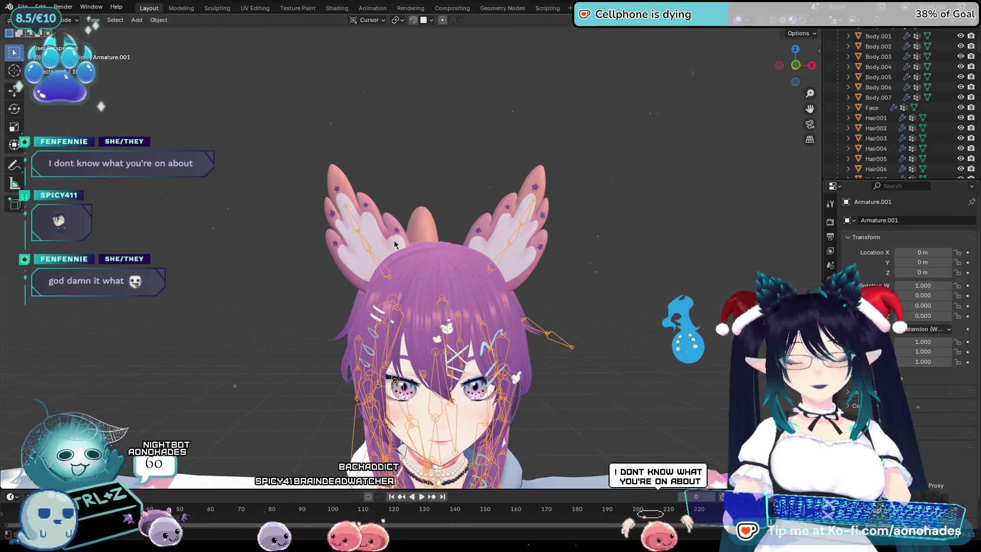
pyautogui.click(64, 20)
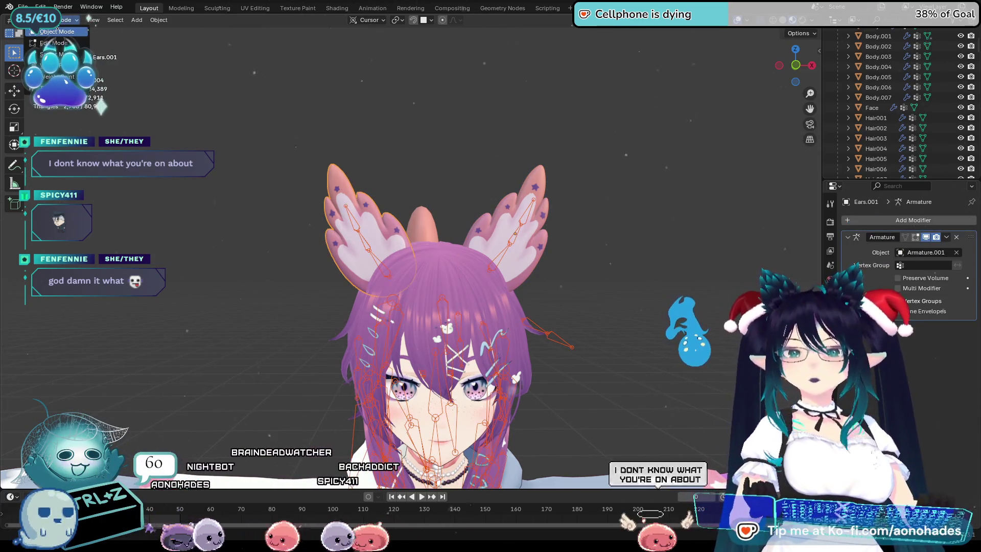
pyautogui.click(56, 77)
# Apply a Gradient for R_Ear_Base, fading from the blue ear's root upward
pyautogui.scroll(3, 421, 245)
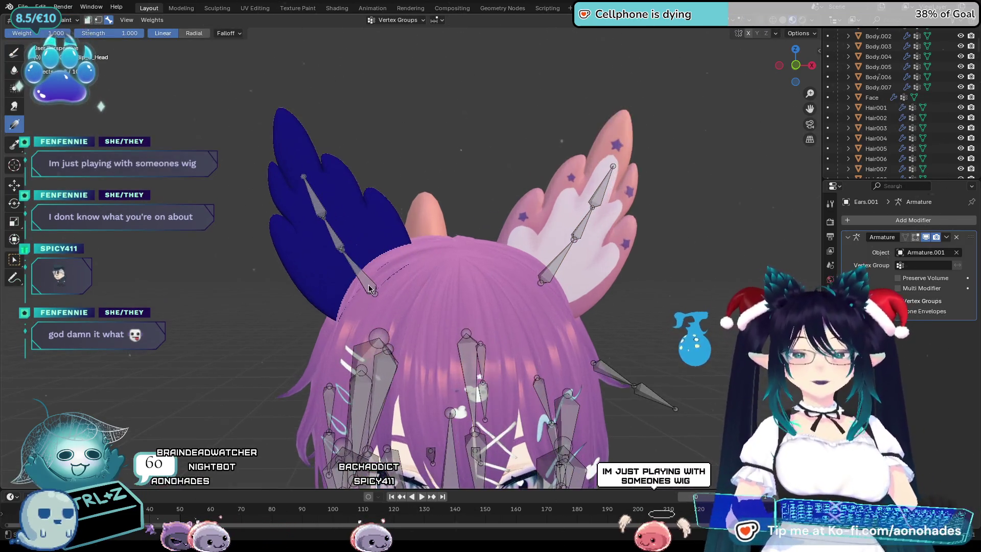
pyautogui.keyDown('shift'); pyautogui.moveTo(371, 287); pyautogui.dragTo(389, 285, button='middle'); pyautogui.keyUp('shift')
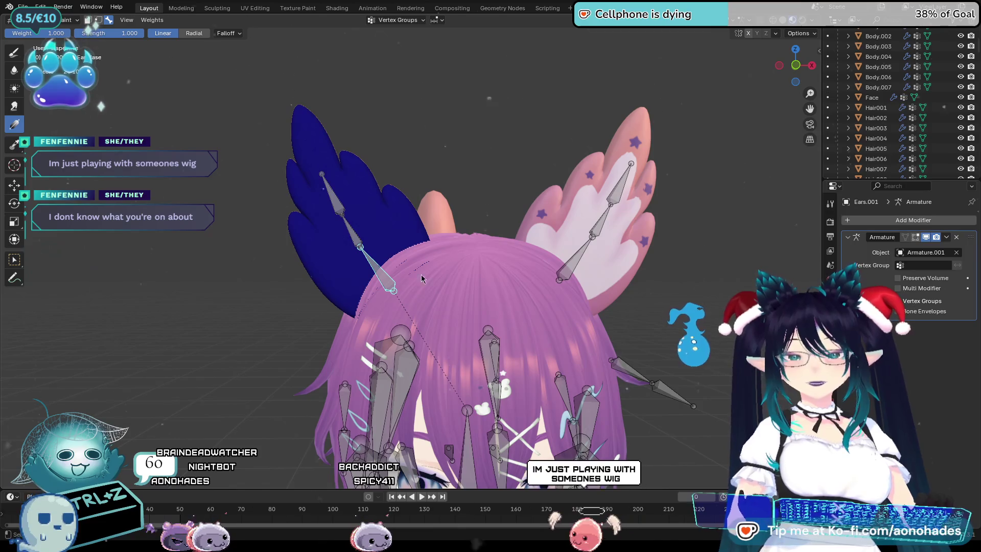
pyautogui.moveTo(367, 237); pyautogui.dragTo(367, 237)
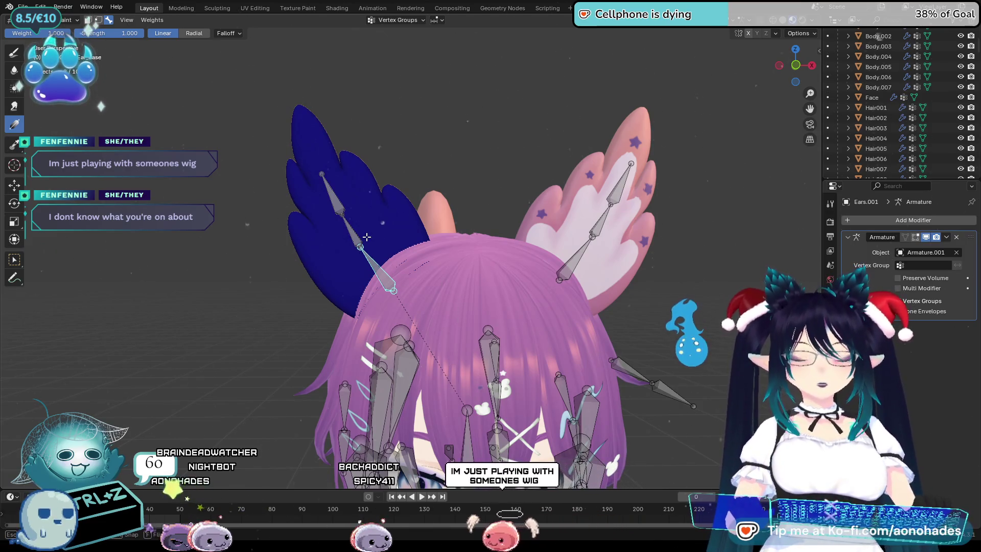
pyautogui.moveTo(399, 279); pyautogui.dragTo(374, 236)
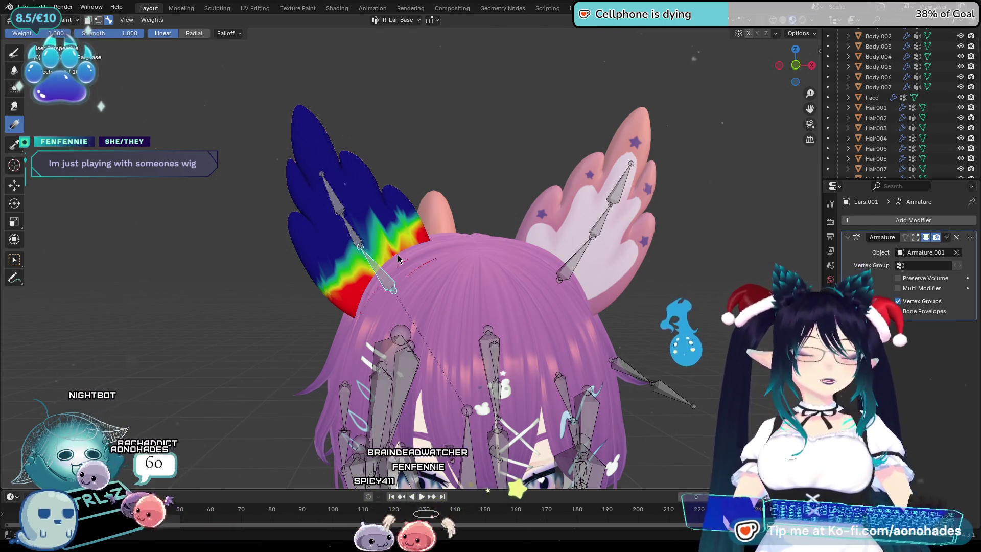
# Gradient-paint R_Ear_Base, R_Ear_Mid and R_Ear_Tip weights along the blue ear
pyautogui.moveTo(399, 259); pyautogui.dragTo(356, 233)
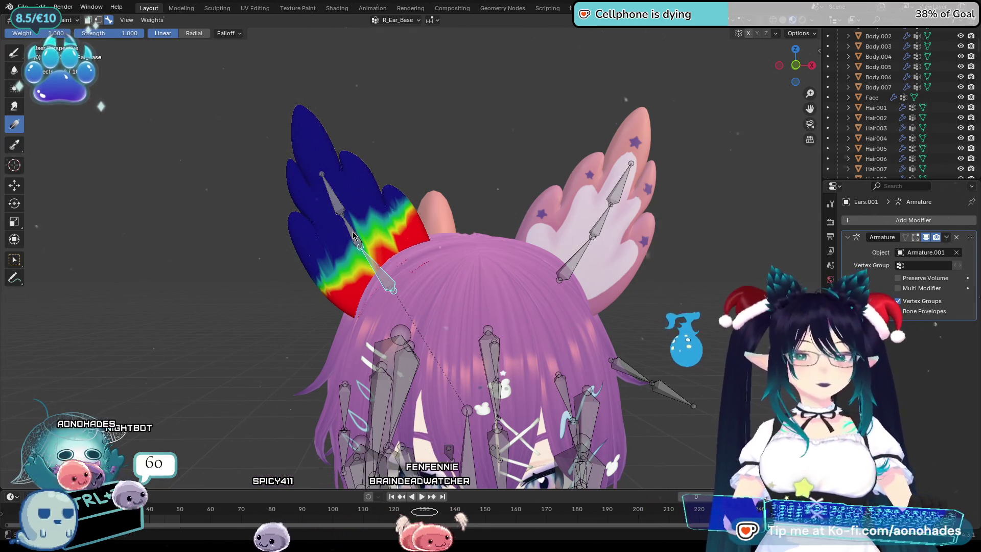
pyautogui.keyDown('ctrl'); pyautogui.click(353, 231); pyautogui.keyUp('ctrl')
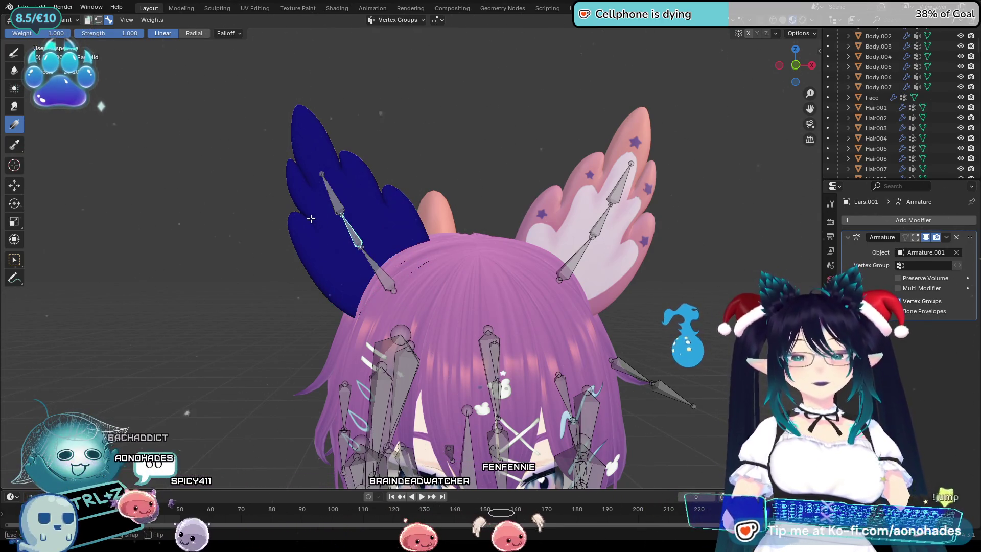
pyautogui.moveTo(299, 204)
pyautogui.mouseDown()
pyautogui.moveTo(348, 283)
pyautogui.moveTo(290, 181)
pyautogui.mouseUp()
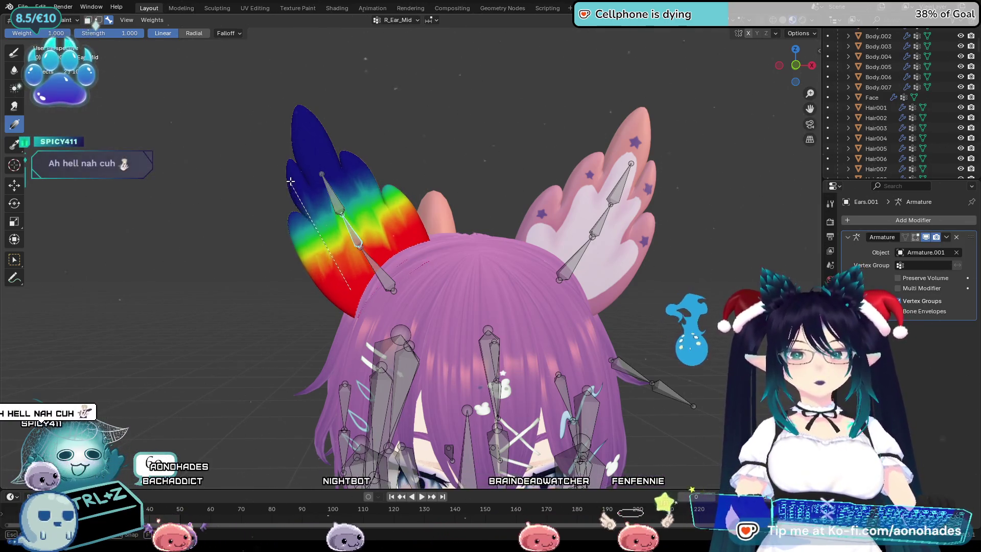
pyautogui.keyDown('ctrl'); pyautogui.click(338, 208); pyautogui.keyUp('ctrl')
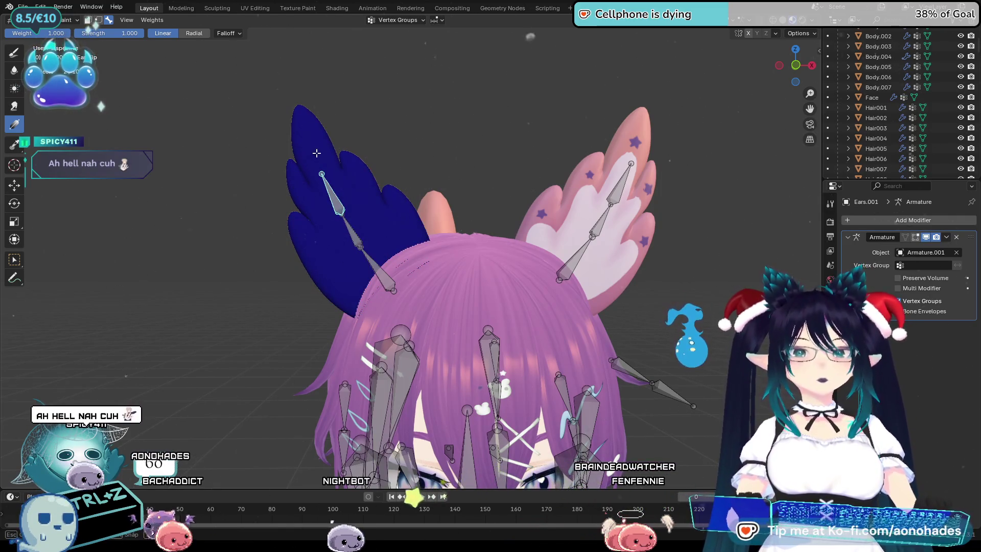
pyautogui.keyDown('ctrl'); pyautogui.click(344, 186); pyautogui.keyUp('ctrl')
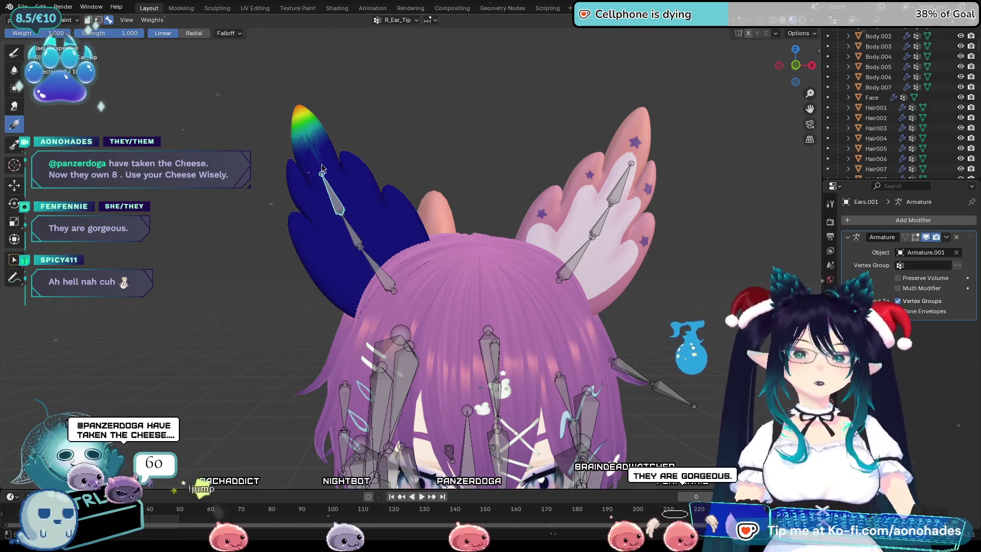
pyautogui.moveTo(306, 125); pyautogui.dragTo(368, 255)
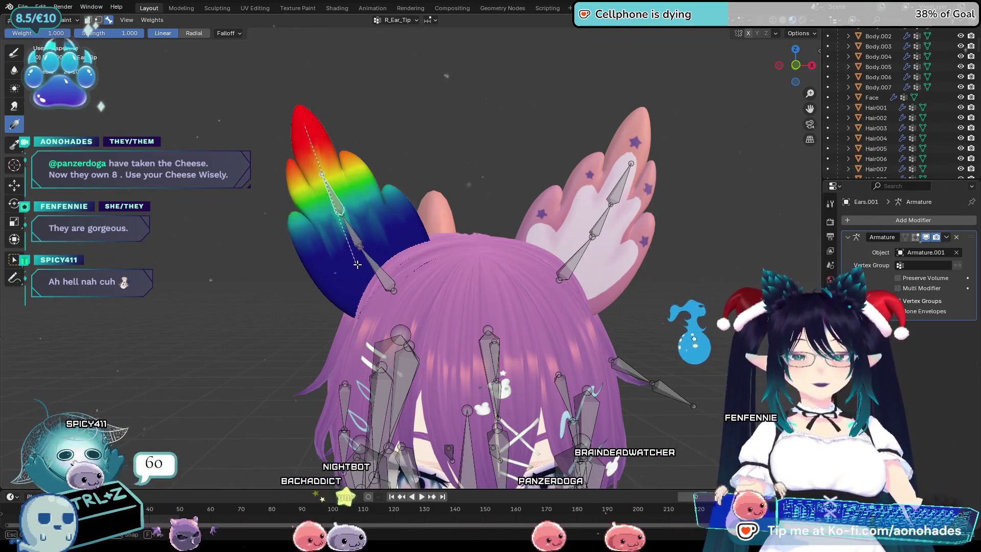
# Regrade the R_Ear_Mid and R_Ear_Tip weight gradients along the ear
pyautogui.keyDown('ctrl'); pyautogui.click(352, 249); pyautogui.keyUp('ctrl')
pyautogui.keyDown('ctrl'); pyautogui.click(353, 245); pyautogui.keyUp('ctrl')
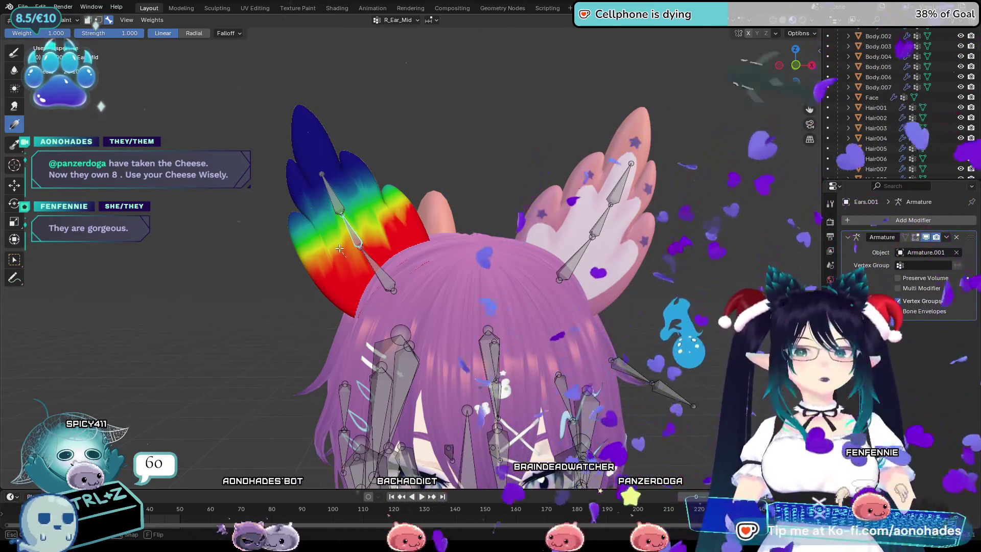
pyautogui.moveTo(346, 257); pyautogui.dragTo(322, 181)
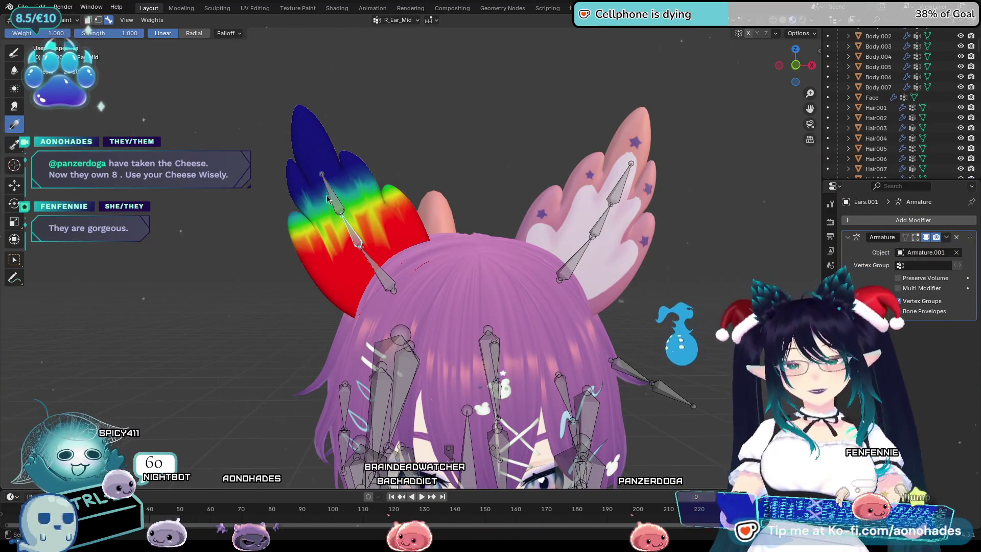
pyautogui.keyDown('ctrl'); pyautogui.click(327, 198); pyautogui.keyUp('ctrl')
pyautogui.keyDown('ctrl'); pyautogui.click(383, 278); pyautogui.keyUp('ctrl')
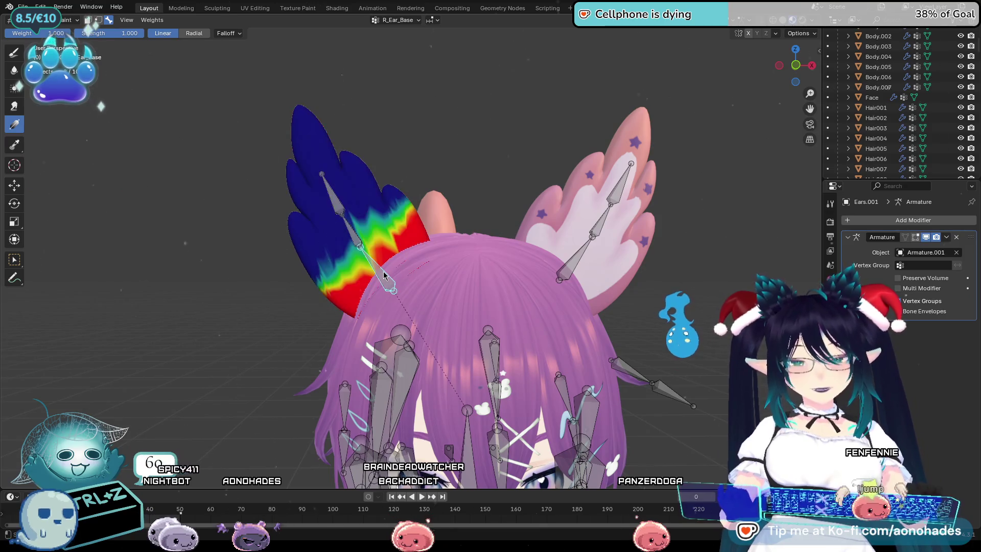
pyautogui.keyDown('ctrl'); pyautogui.click(335, 195); pyautogui.keyUp('ctrl')
pyautogui.moveTo(284, 153); pyautogui.dragTo(309, 252)
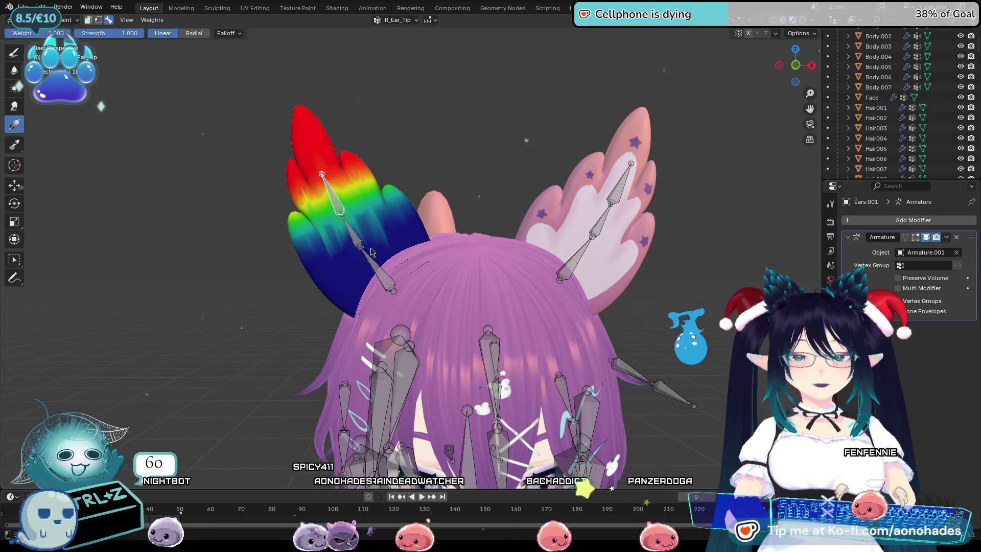
# With weight 0, fade R_Ear_Mid from below so it forms a middle band
pyautogui.keyDown('ctrl'); pyautogui.click(386, 279); pyautogui.keyUp('ctrl')
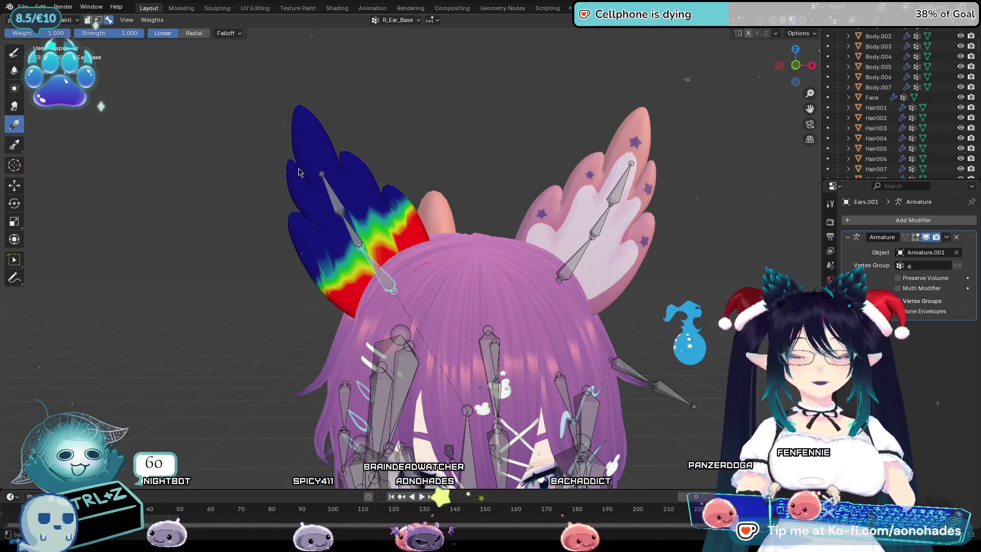
pyautogui.keyDown('ctrl'); pyautogui.click(356, 244); pyautogui.keyUp('ctrl')
pyautogui.press('BackSpace')
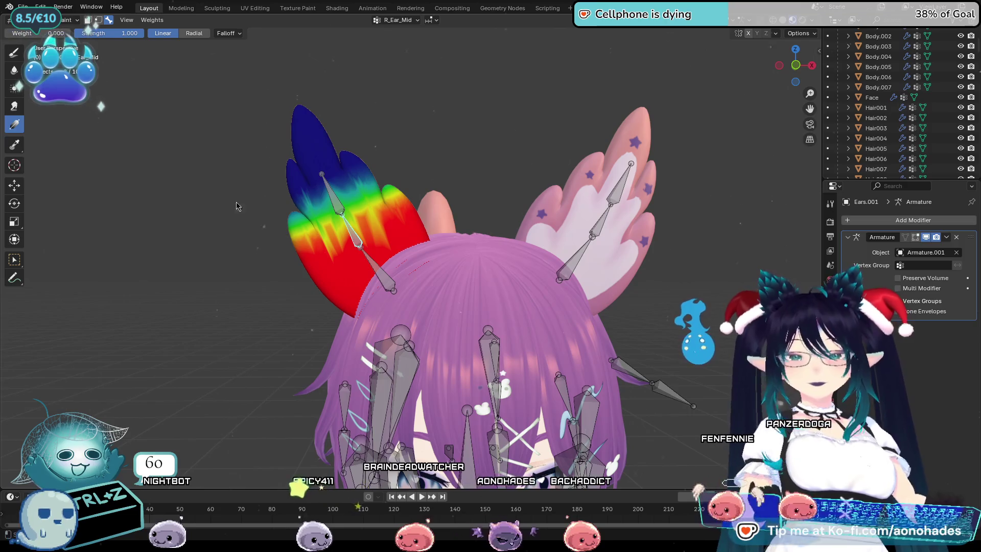
pyautogui.moveTo(415, 319)
pyautogui.mouseDown()
pyautogui.moveTo(366, 201)
pyautogui.moveTo(361, 271)
pyautogui.mouseUp()
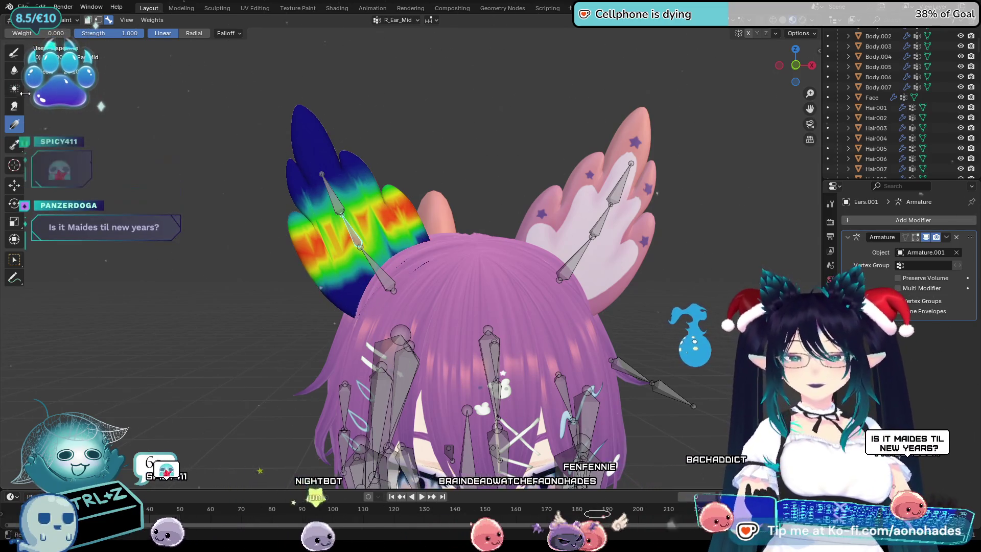
pyautogui.click(14, 52)
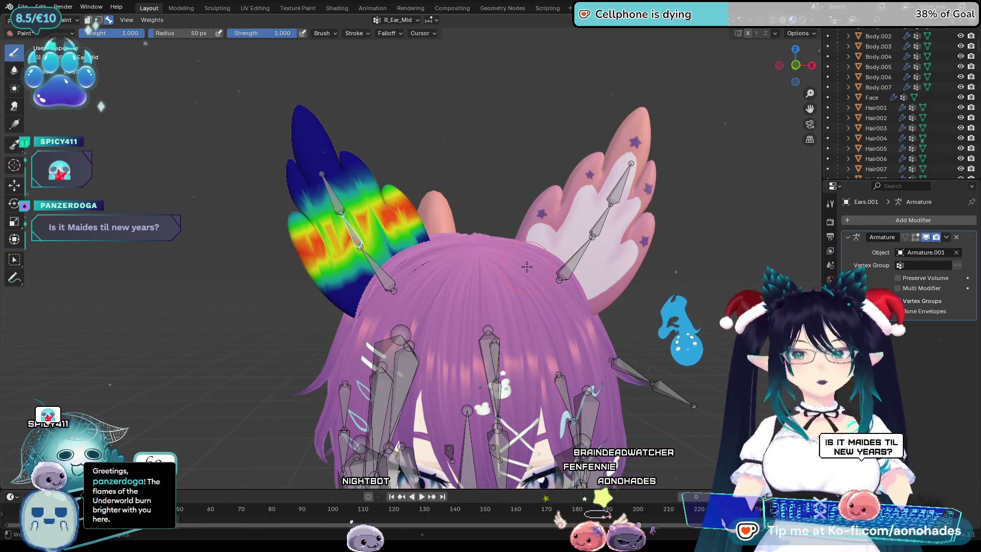
# Repaint a full-weight band across the blue ear, adding full weight to a spot behind it
pyautogui.hotkey('ctrl', 'z')
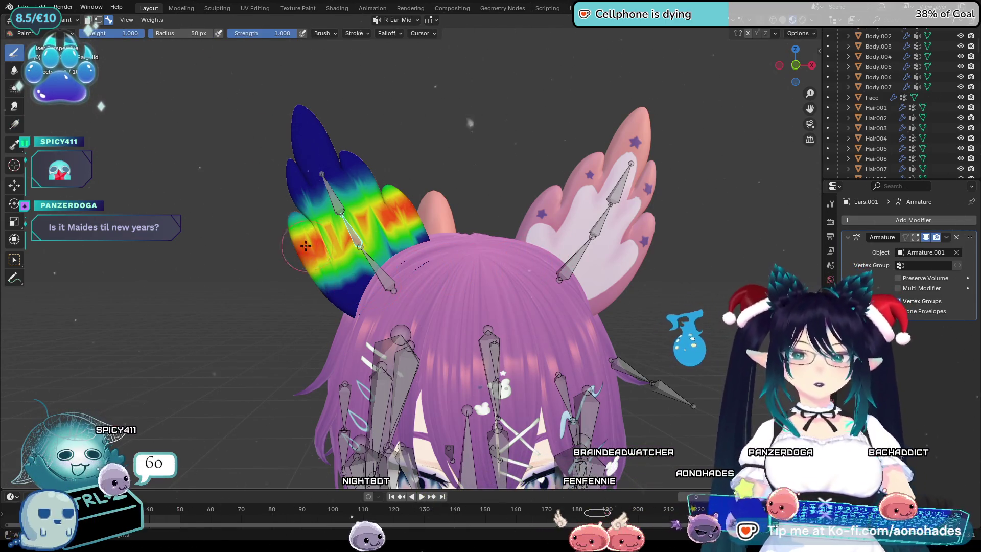
pyautogui.moveTo(313, 247); pyautogui.dragTo(442, 223)
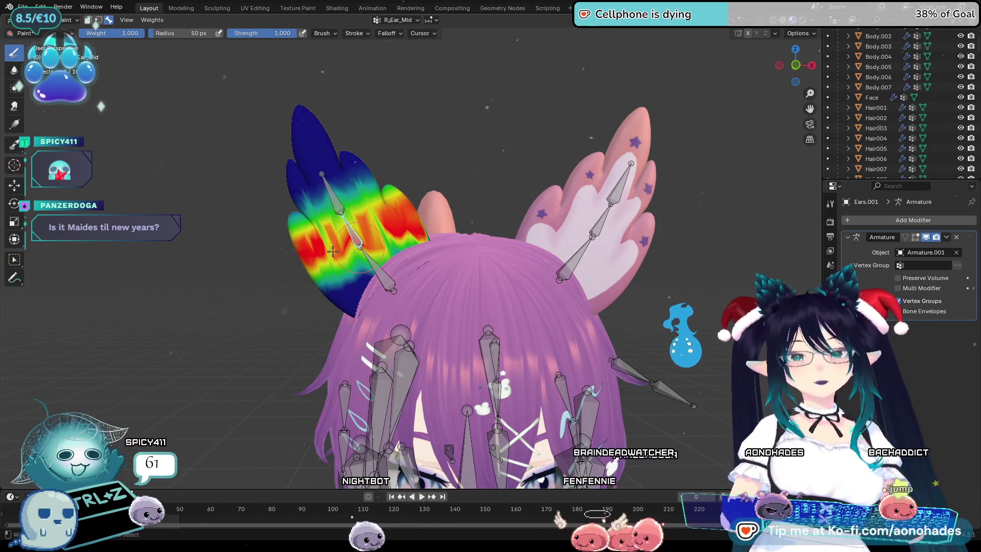
pyautogui.hotkey('ctrl', 'z')
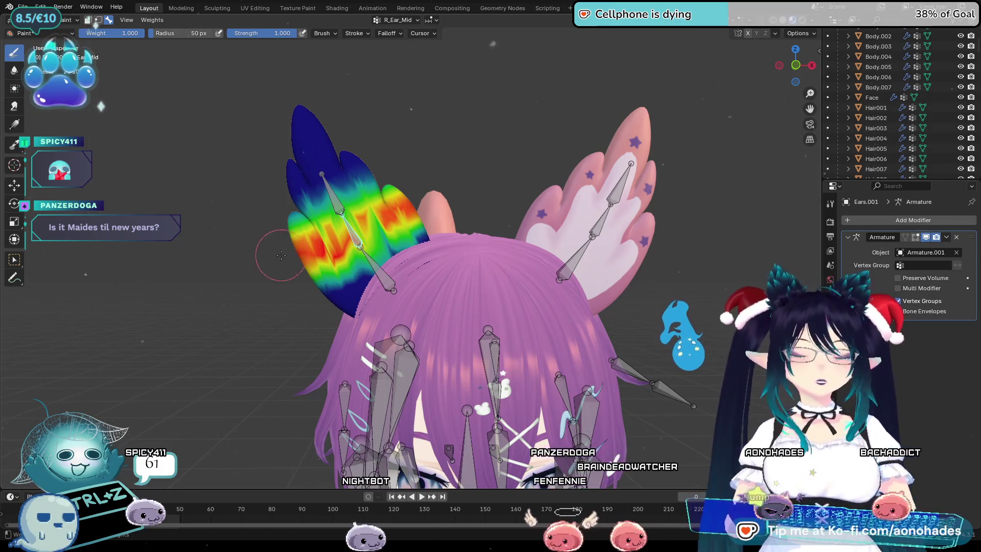
pyautogui.moveTo(303, 246); pyautogui.dragTo(401, 206)
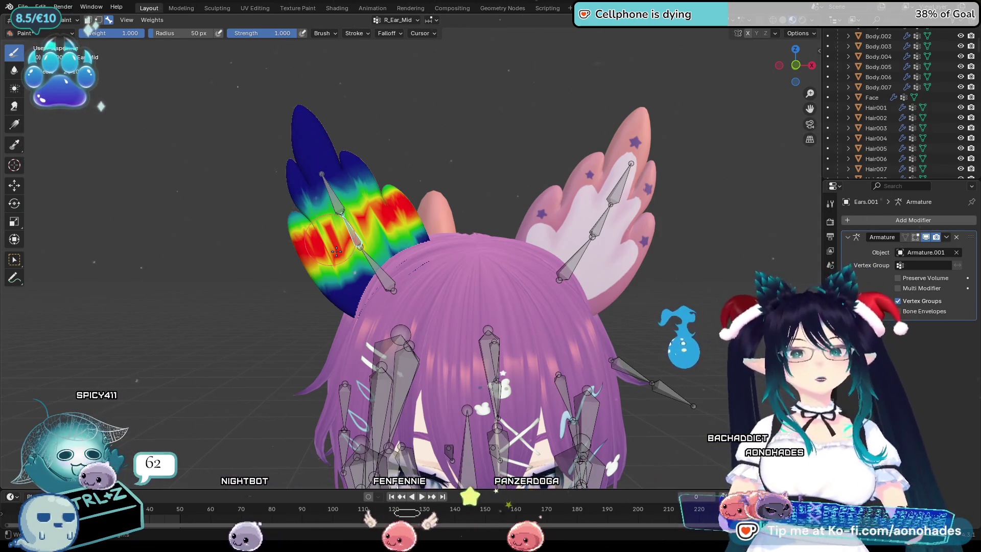
pyautogui.hotkey('ctrl', 'z')
pyautogui.moveTo(322, 246); pyautogui.dragTo(419, 209)
pyautogui.moveTo(605, 260); pyautogui.dragTo(392, 200, button='middle')
pyautogui.moveTo(391, 200); pyautogui.dragTo(424, 219)
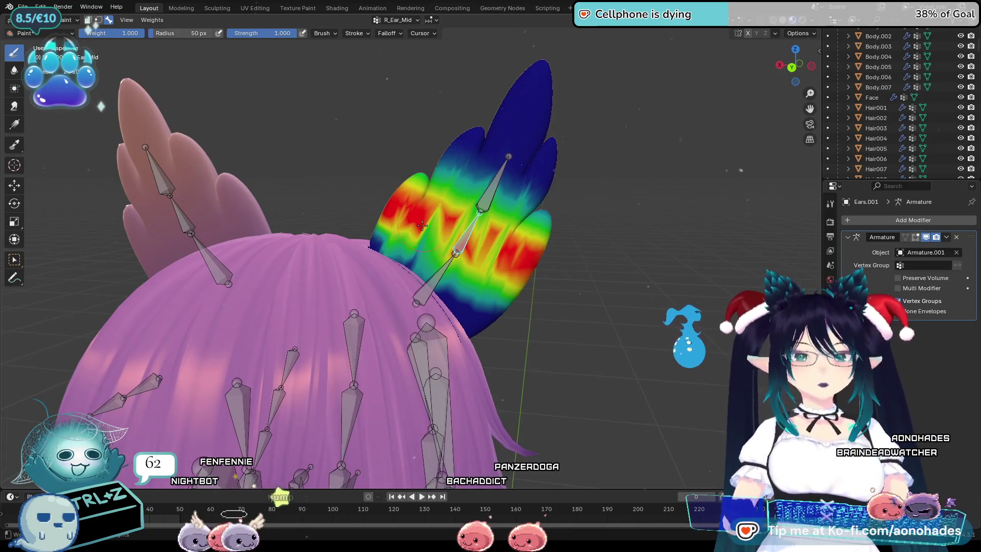
# Blur the R_Ear_Mid weights down the middle of the ear and up toward the tip
pyautogui.moveTo(629, 287); pyautogui.dragTo(428, 327, button='middle')
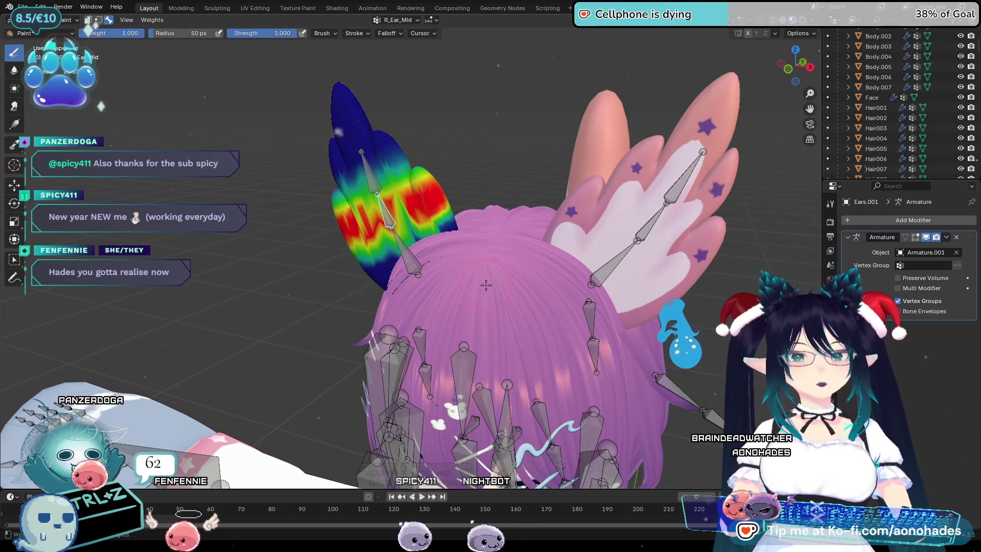
pyautogui.moveTo(554, 290)
pyautogui.mouseDown(button='middle')
pyautogui.moveTo(555, 277)
pyautogui.moveTo(505, 304)
pyautogui.mouseUp(button='middle')
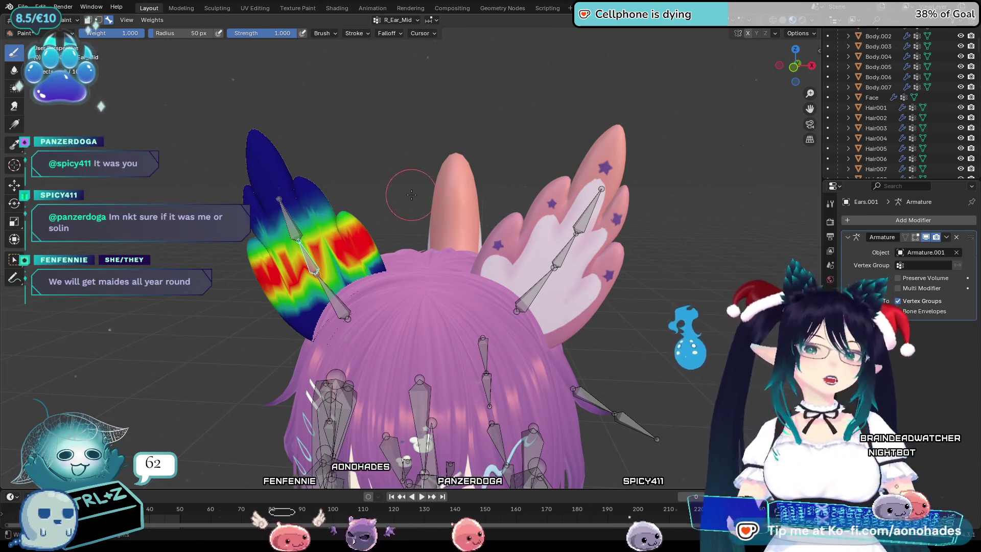
pyautogui.scroll(-6, 499, 314)
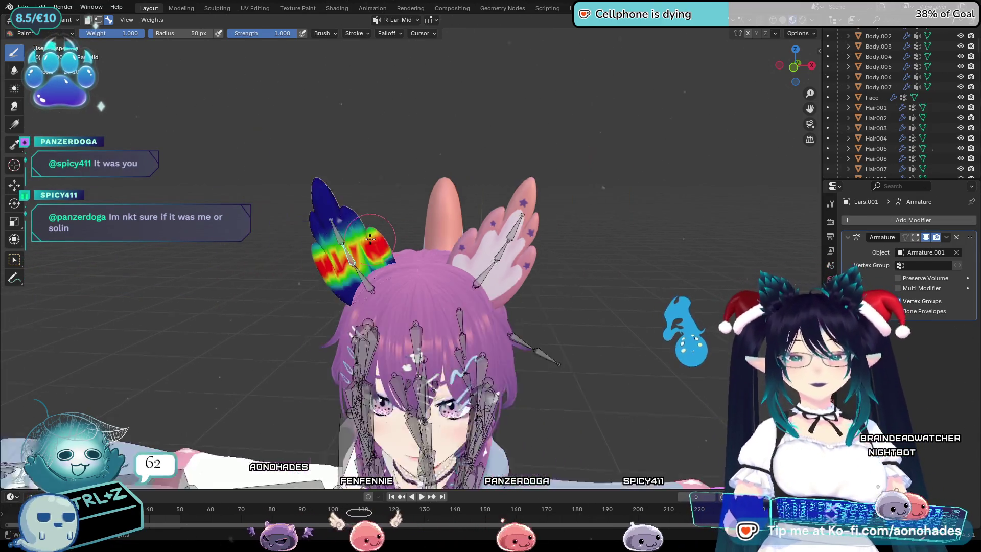
pyautogui.moveTo(500, 314); pyautogui.dragTo(503, 305, button='middle')
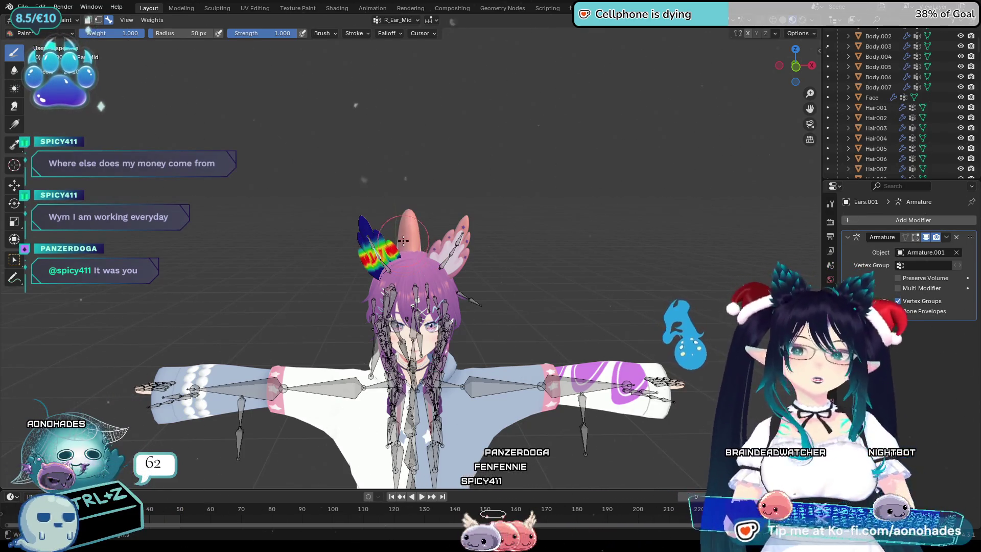
pyautogui.scroll(2, 419, 282)
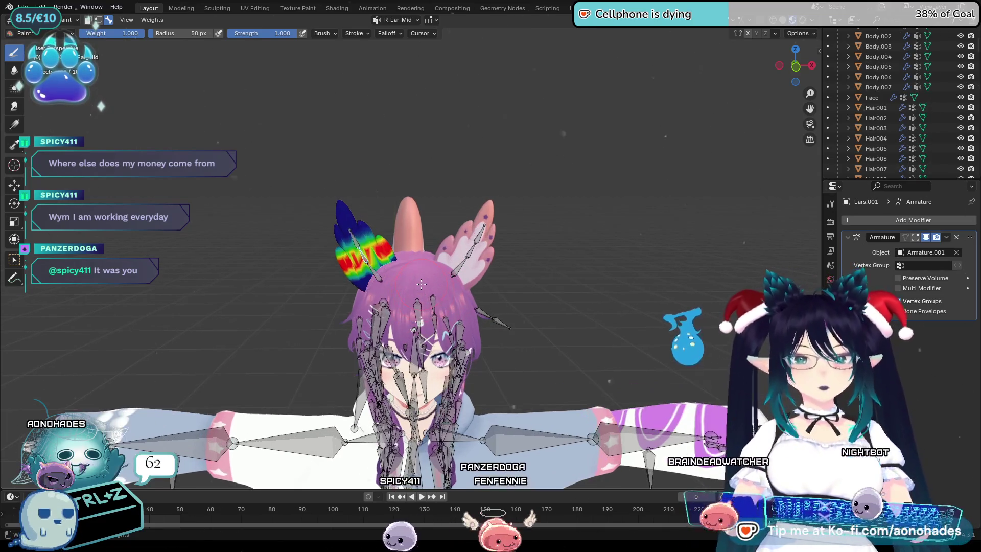
pyautogui.moveTo(448, 312)
pyautogui.mouseDown(button='middle')
pyautogui.moveTo(521, 332)
pyautogui.moveTo(506, 336)
pyautogui.mouseUp(button='middle')
pyautogui.scroll(3, 507, 336)
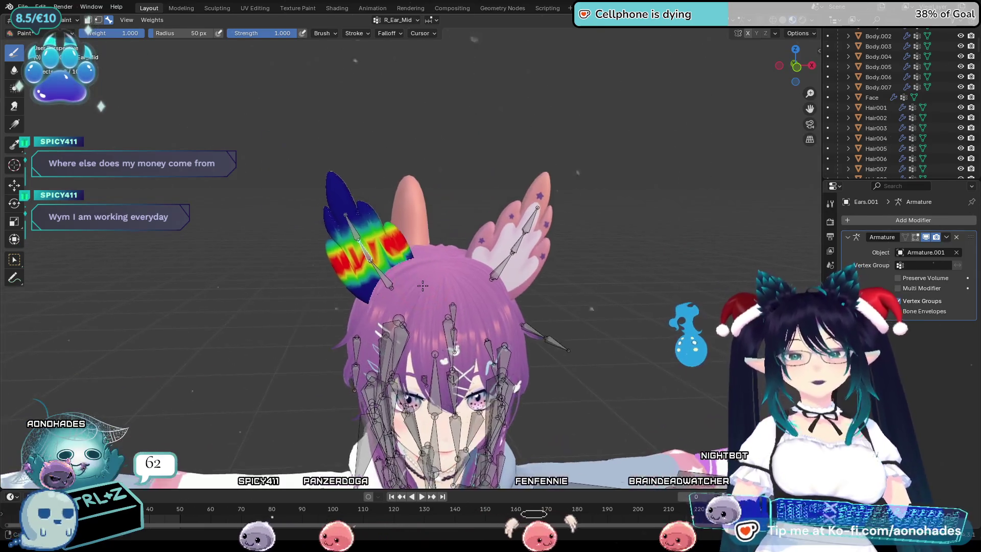
pyautogui.click(14, 70)
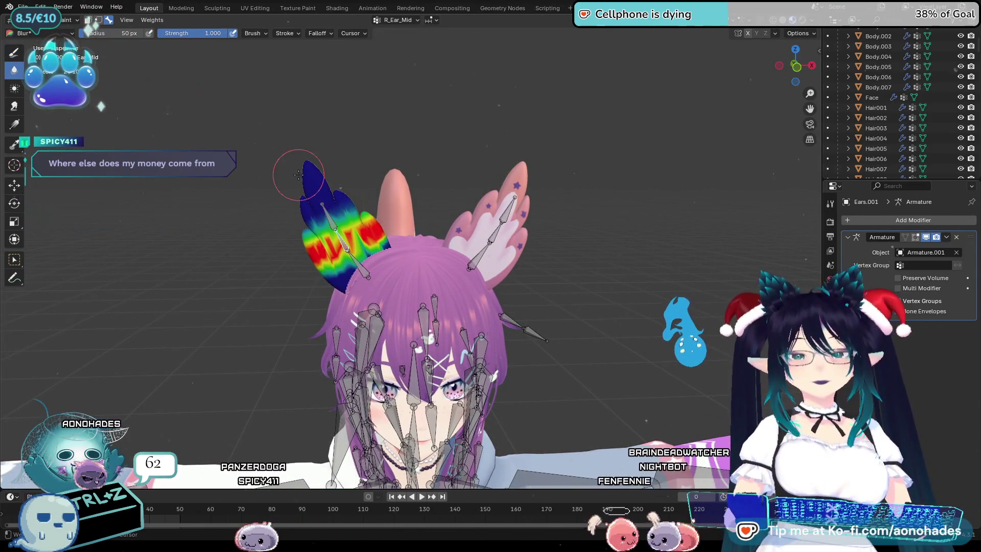
pyautogui.scroll(3, 298, 175)
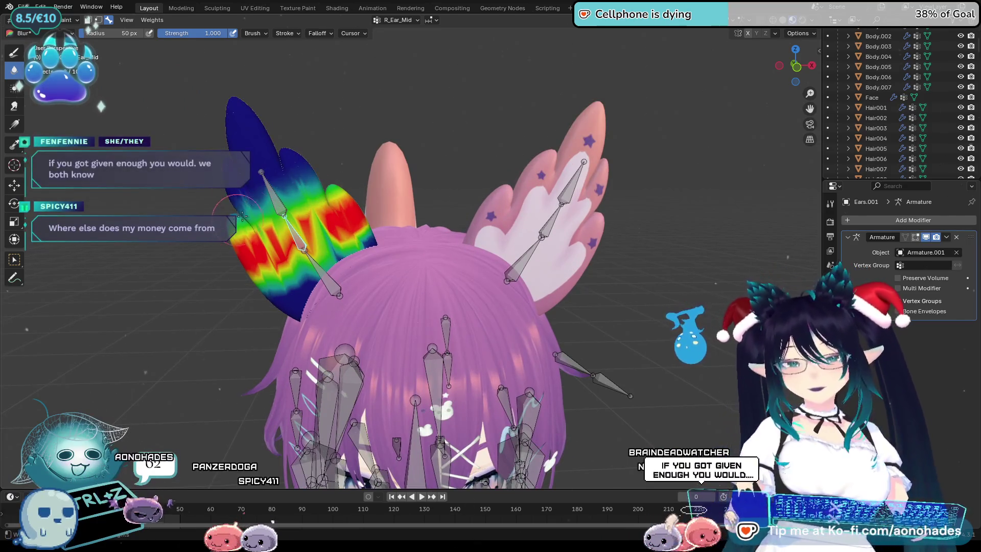
pyautogui.moveTo(339, 186); pyautogui.dragTo(365, 254)
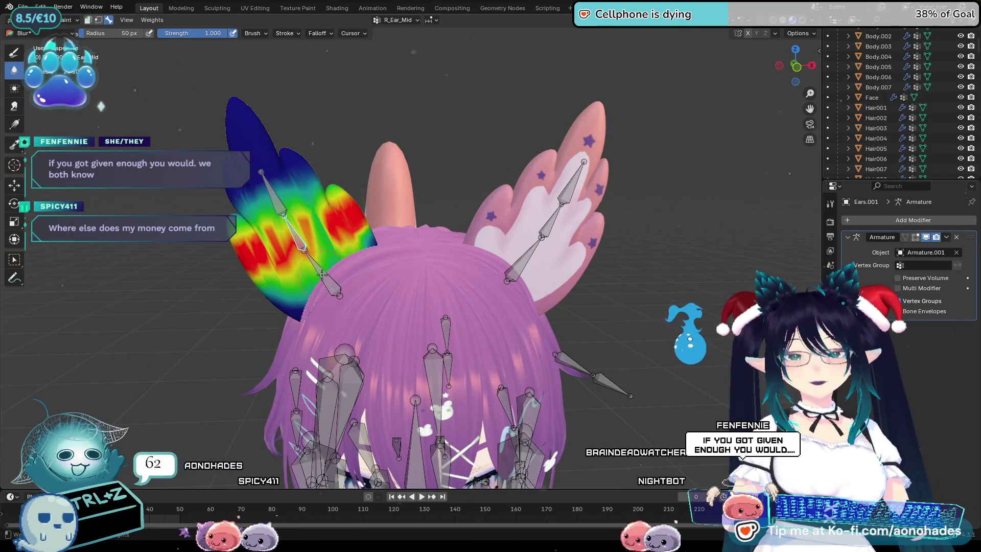
pyautogui.moveTo(298, 262)
pyautogui.mouseDown()
pyautogui.moveTo(268, 238)
pyautogui.moveTo(288, 210)
pyautogui.mouseUp()
# Test-rotate the R_Ear_Tip and R_Ear_Base bones, cancelling each rotation
pyautogui.keyDown('ctrl'); pyautogui.click(274, 195); pyautogui.keyUp('ctrl')
pyautogui.press('r')
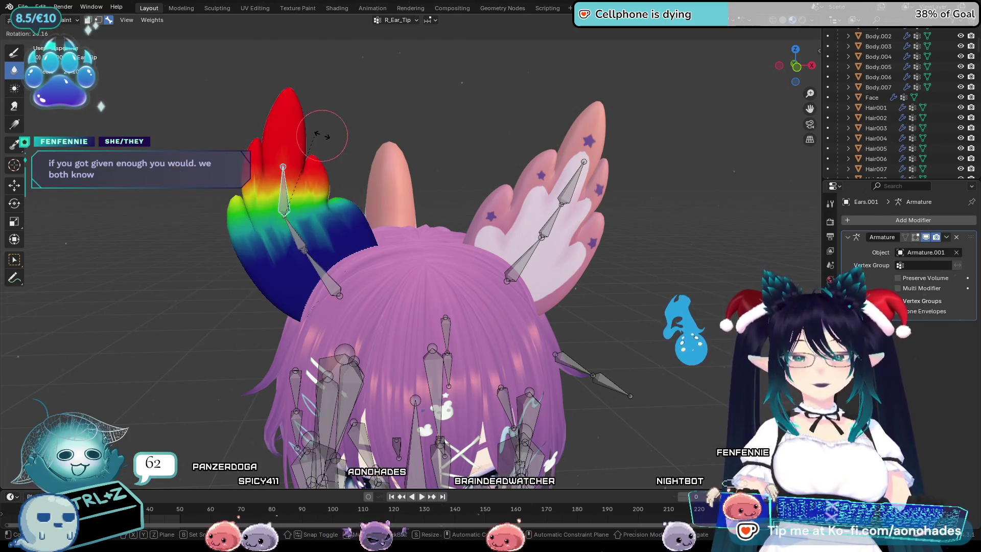
pyautogui.press('Escape')
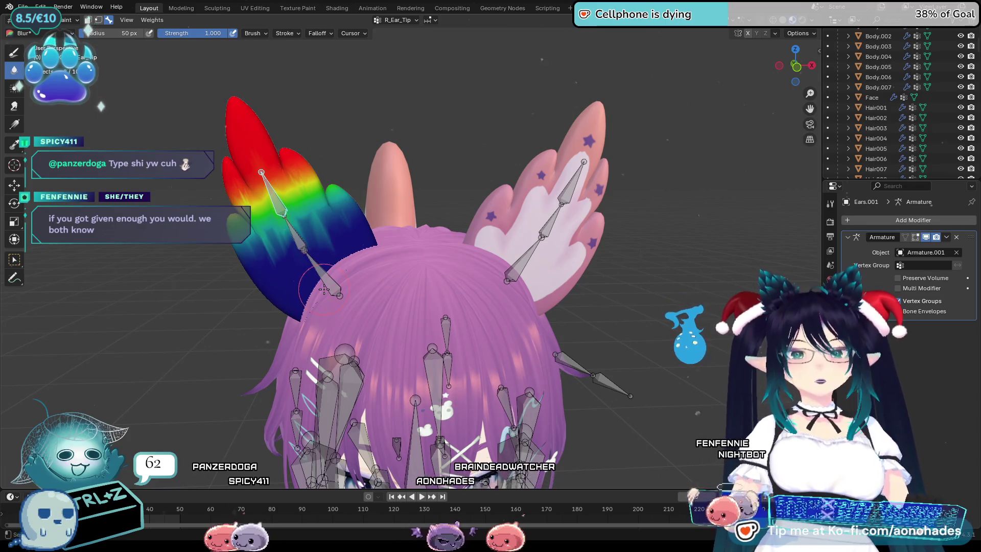
pyautogui.keyDown('ctrl'); pyautogui.click(322, 271); pyautogui.keyUp('ctrl')
pyautogui.press('r')
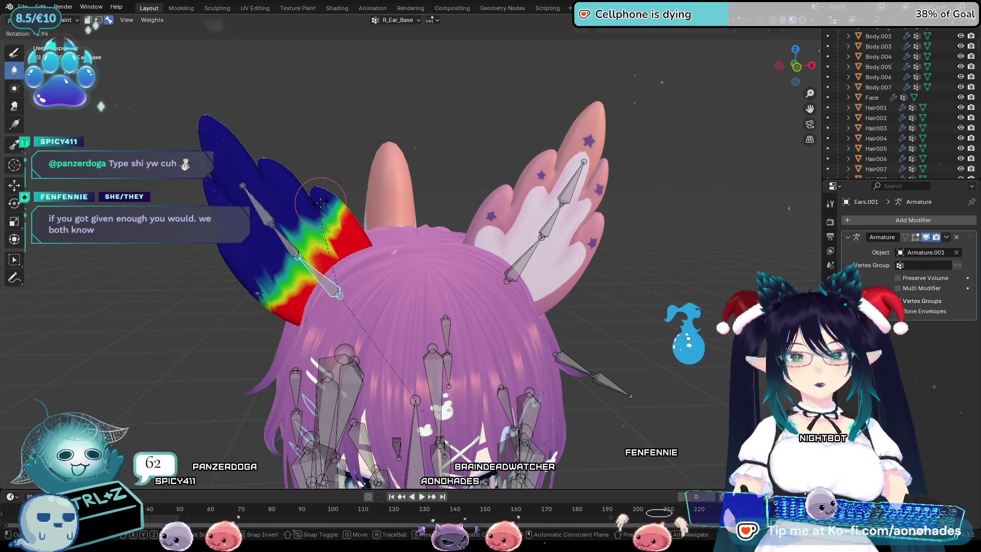
pyautogui.press('Escape')
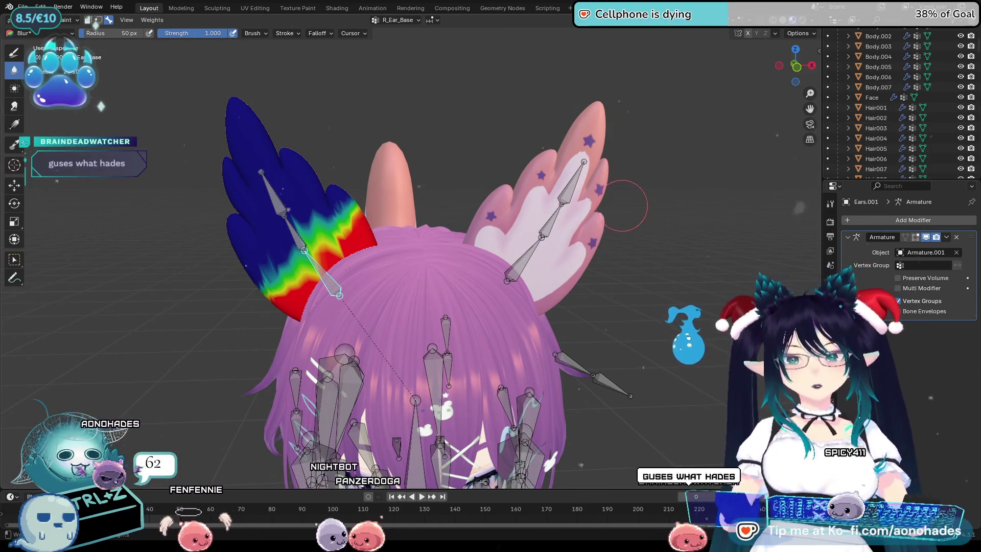
# Return to Object Mode, select the Ears mesh and put it in Weight Paint mode
pyautogui.click(67, 20)
pyautogui.click(71, 33)
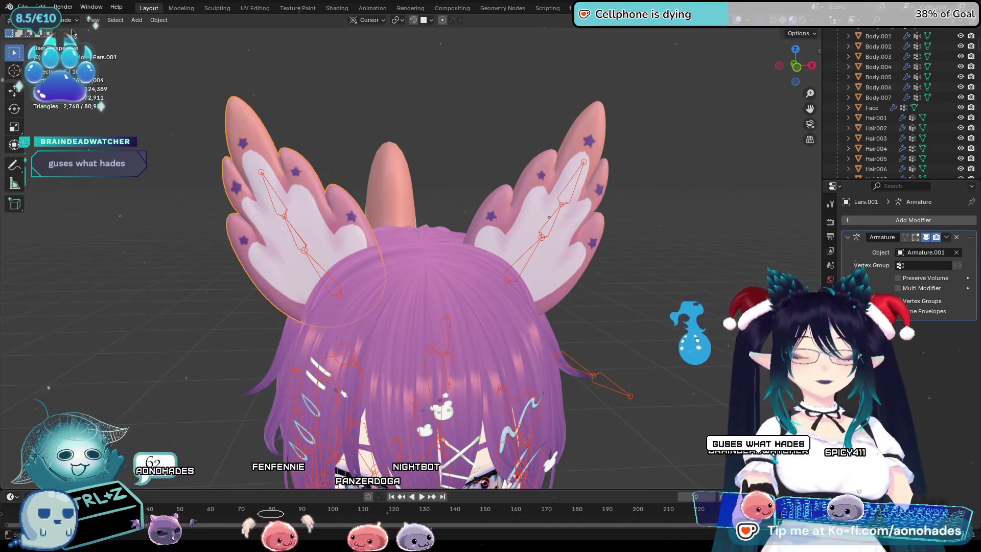
pyautogui.click(527, 269)
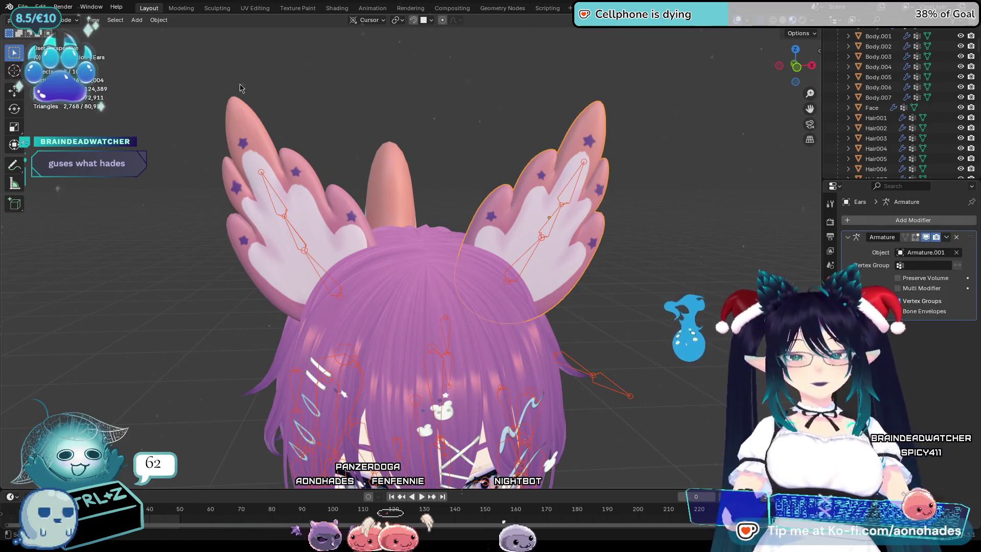
pyautogui.click(67, 20)
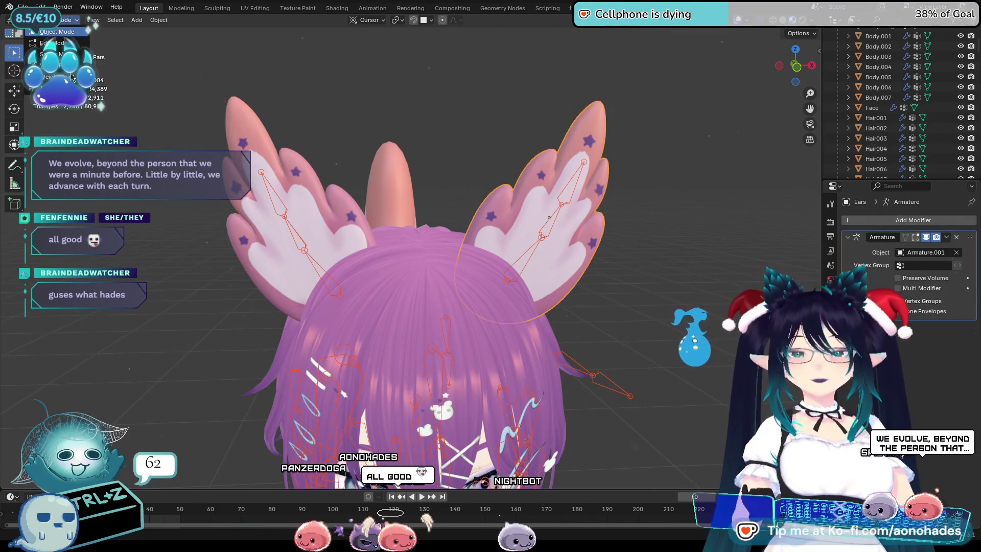
pyautogui.click(71, 77)
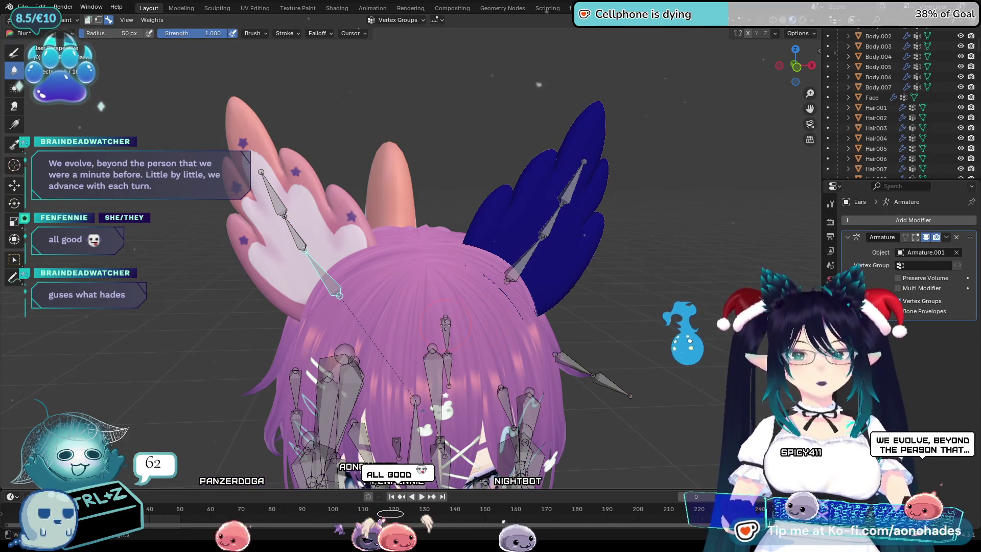
pyautogui.moveTo(470, 330)
pyautogui.mouseDown(button='middle')
pyautogui.moveTo(591, 333)
pyautogui.moveTo(557, 369)
pyautogui.mouseUp(button='middle')
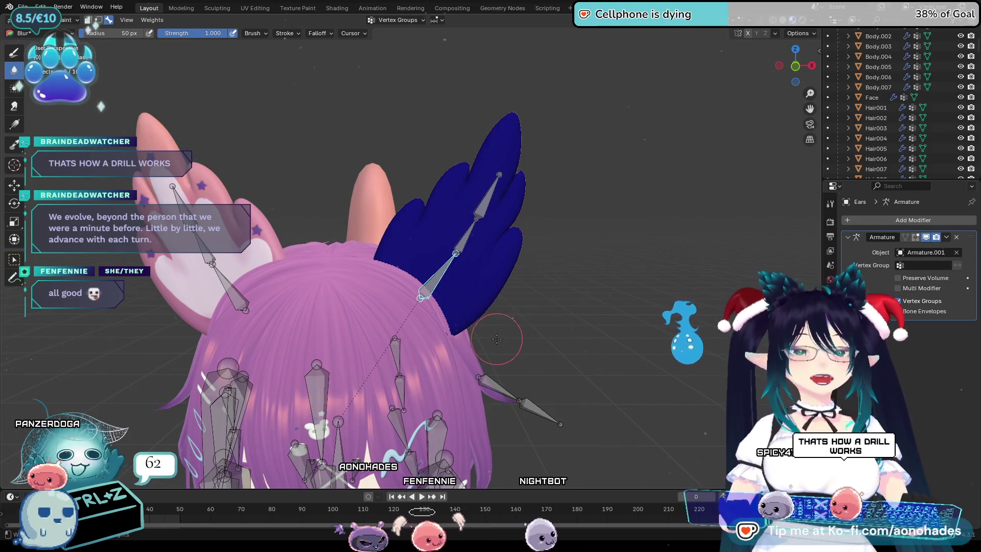
pyautogui.moveTo(553, 337); pyautogui.dragTo(544, 339, button='middle')
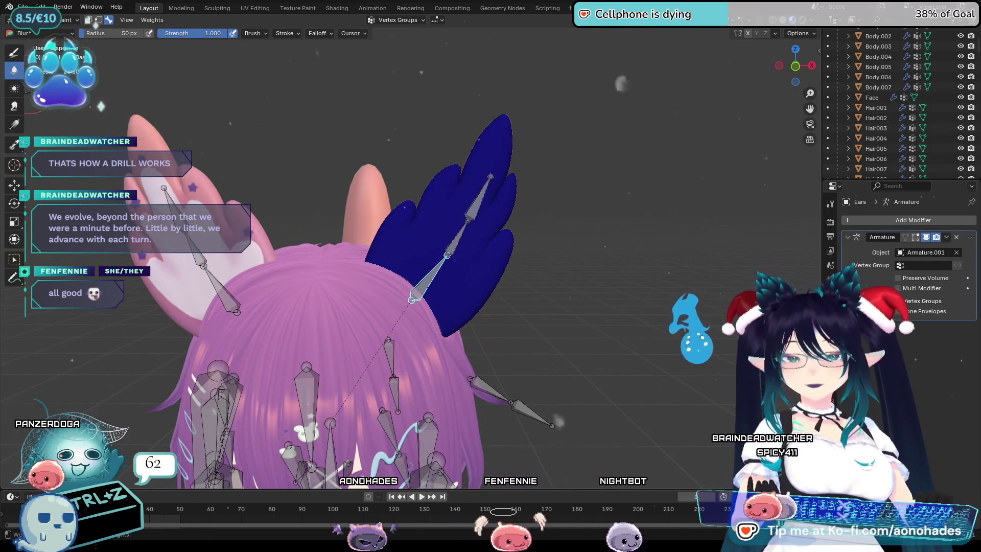
# Lay linear gradients for the L_Ear_Base and L_Ear_Mid groups on the ear
pyautogui.click(19, 126)
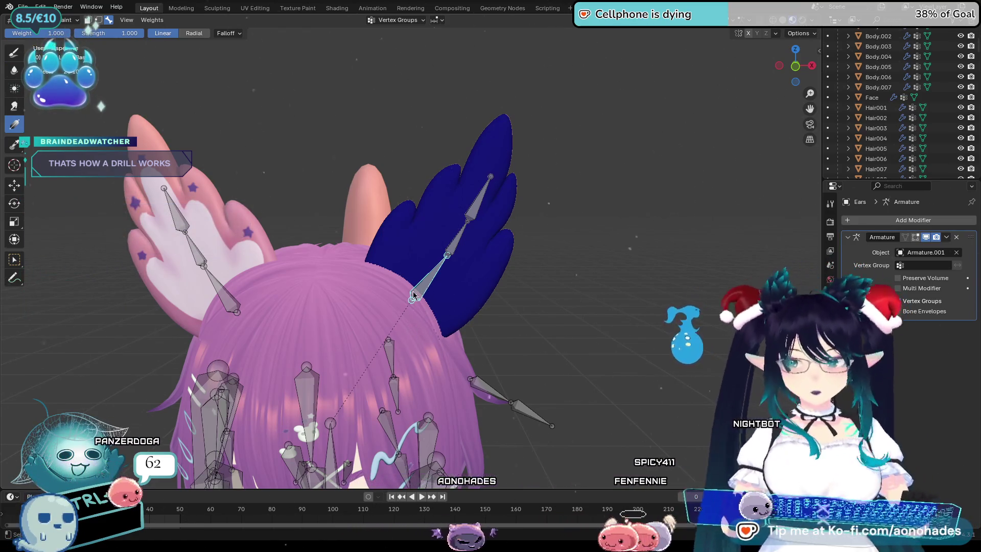
pyautogui.moveTo(450, 267); pyautogui.dragTo(473, 248)
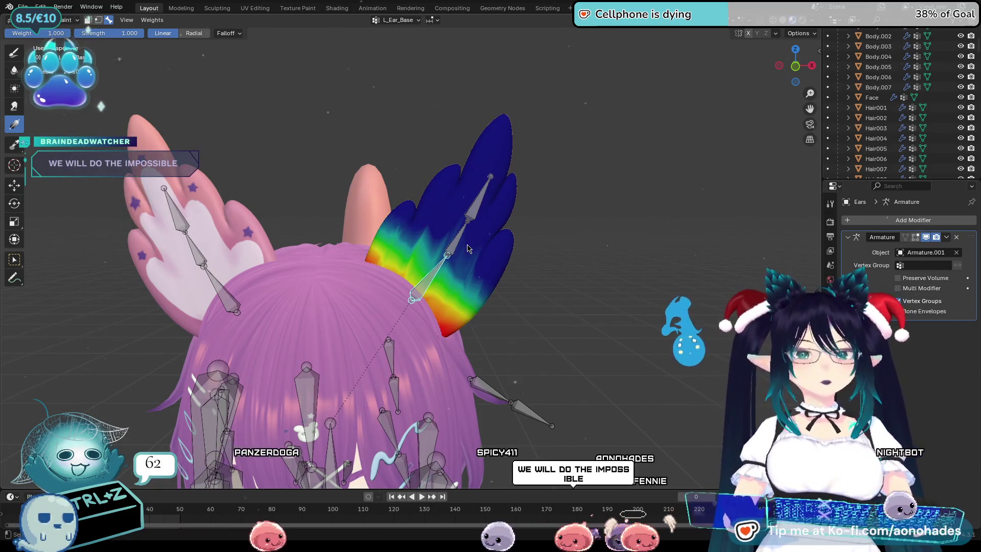
pyautogui.moveTo(431, 300); pyautogui.dragTo(459, 241)
pyautogui.keyDown('ctrl'); pyautogui.click(452, 249); pyautogui.keyUp('ctrl')
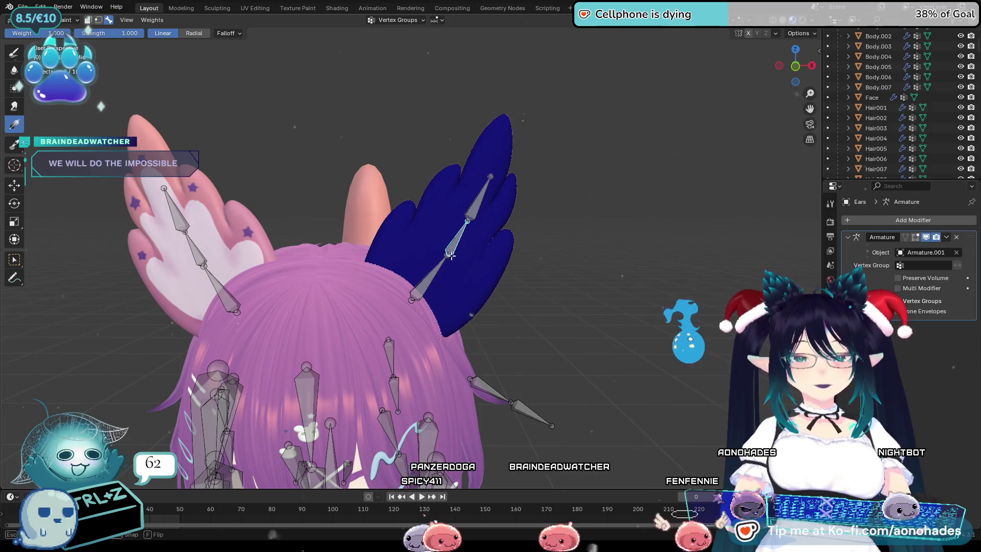
pyautogui.moveTo(429, 306); pyautogui.dragTo(471, 236)
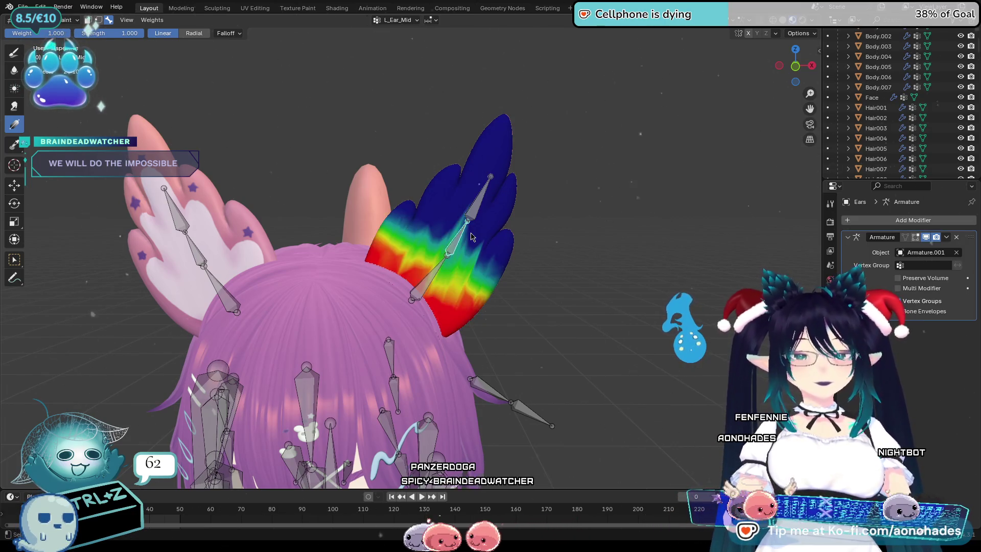
pyautogui.moveTo(448, 288); pyautogui.dragTo(497, 221)
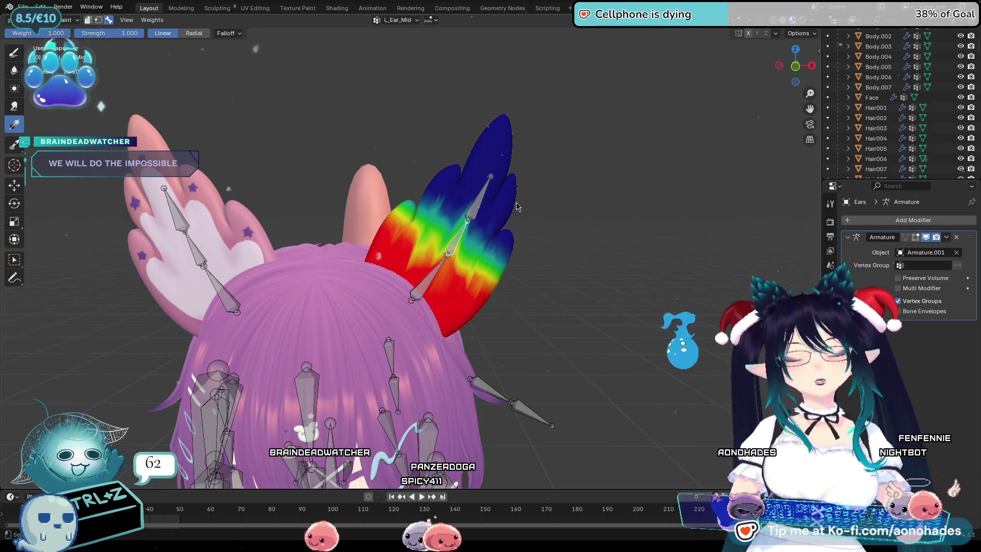
# Redraw the L_Ear_Mid gradient, extending its full-weight area upward
pyautogui.moveTo(523, 144)
pyautogui.mouseDown()
pyautogui.moveTo(512, 164)
pyautogui.moveTo(507, 118)
pyautogui.moveTo(505, 132)
pyautogui.mouseUp()
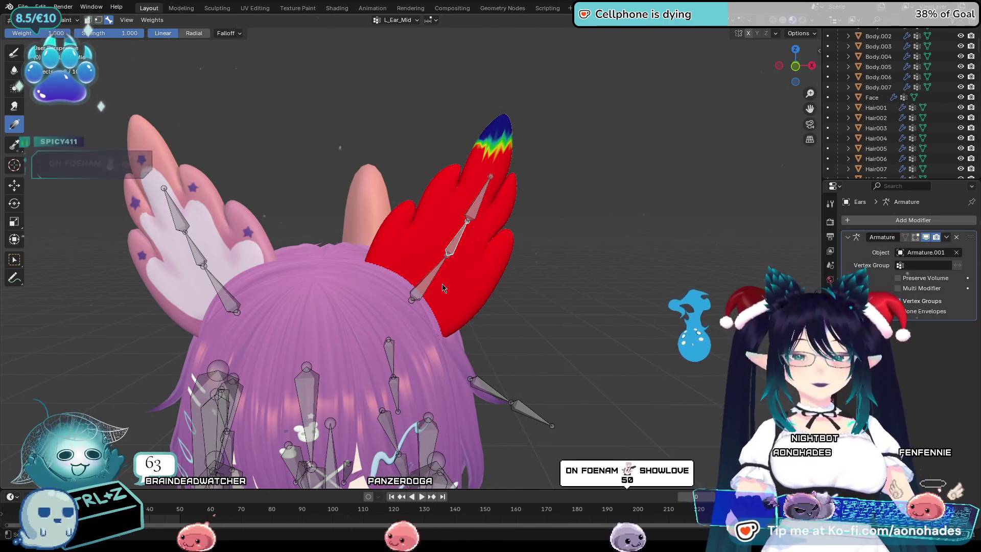
pyautogui.hotkey('ctrl', 'z')
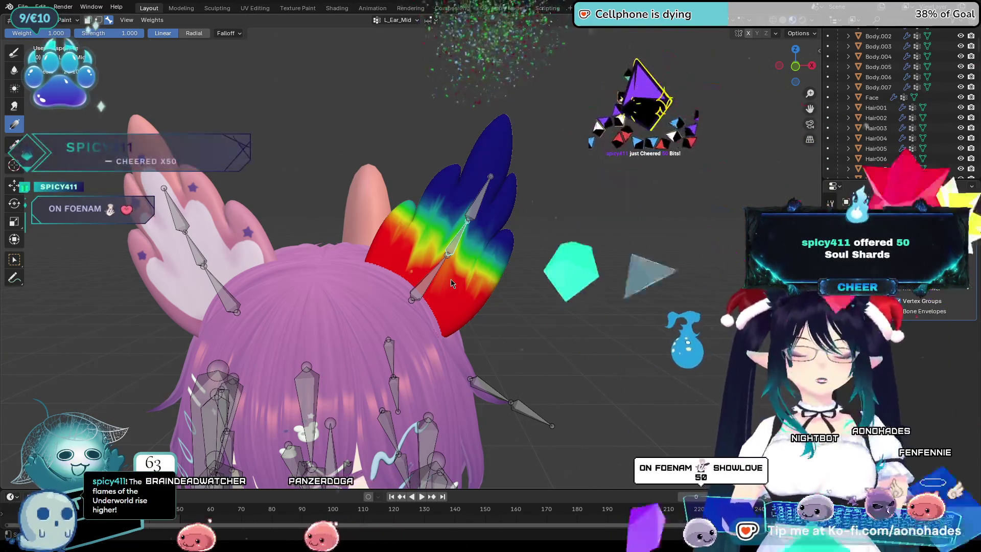
pyautogui.moveTo(452, 271)
pyautogui.mouseDown()
pyautogui.moveTo(478, 209)
pyautogui.moveTo(502, 208)
pyautogui.mouseUp()
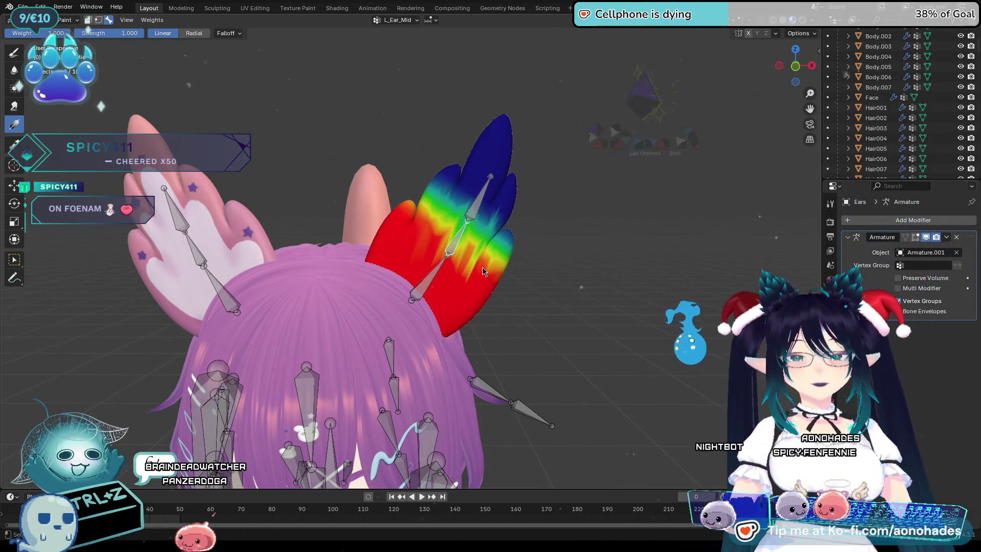
pyautogui.hotkey('ctrl', 'z')
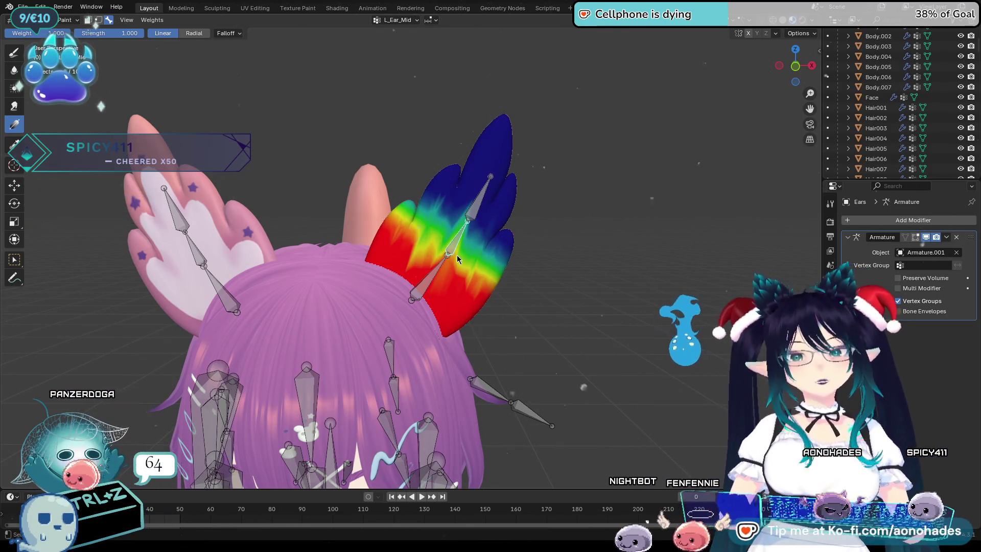
pyautogui.moveTo(451, 265)
pyautogui.mouseDown()
pyautogui.moveTo(483, 202)
pyautogui.moveTo(495, 199)
pyautogui.mouseUp()
pyautogui.keyDown('ctrl'); pyautogui.click(508, 193); pyautogui.keyUp('ctrl')
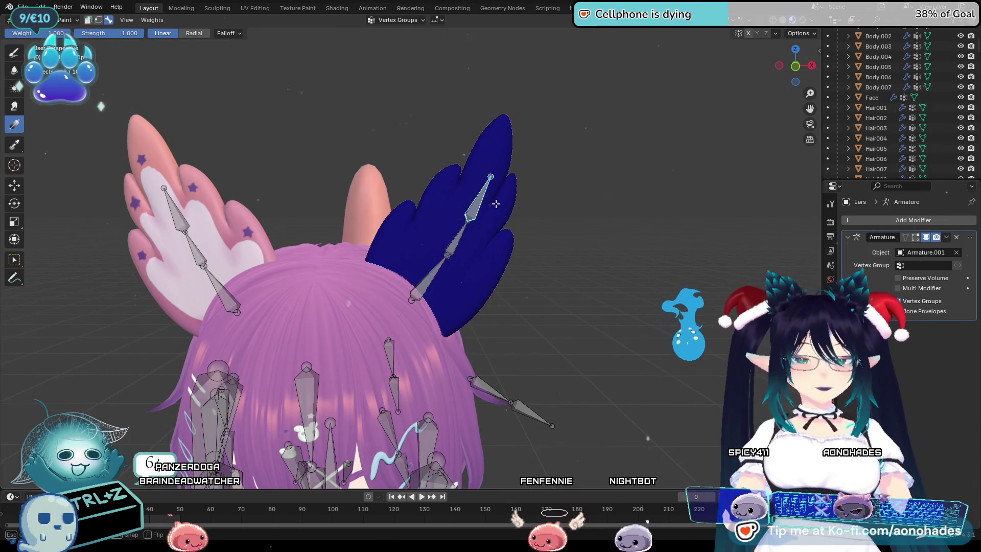
# Drag an L_Ear_Tip gradient fading down from the ear tip
pyautogui.moveTo(504, 123); pyautogui.dragTo(411, 253)
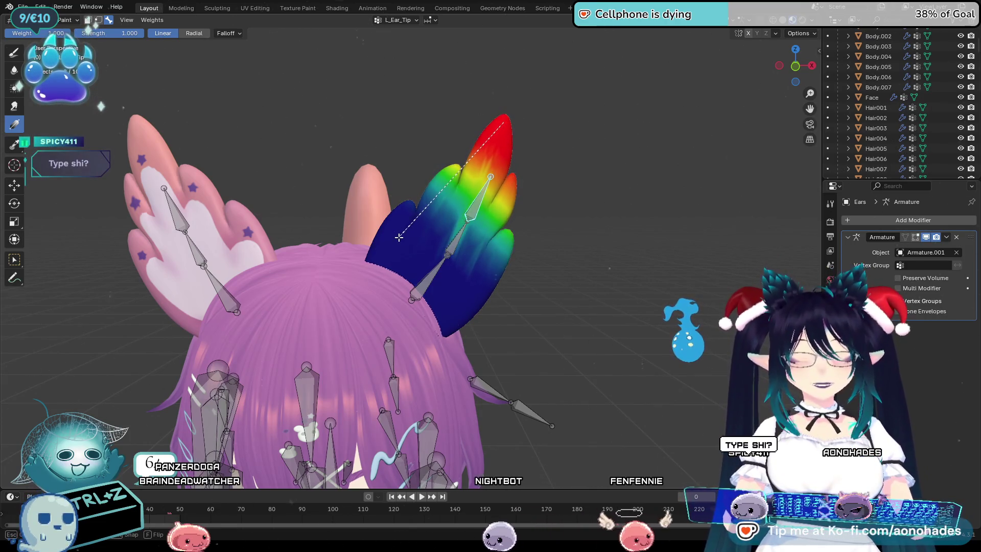
pyautogui.moveTo(491, 152); pyautogui.dragTo(394, 232)
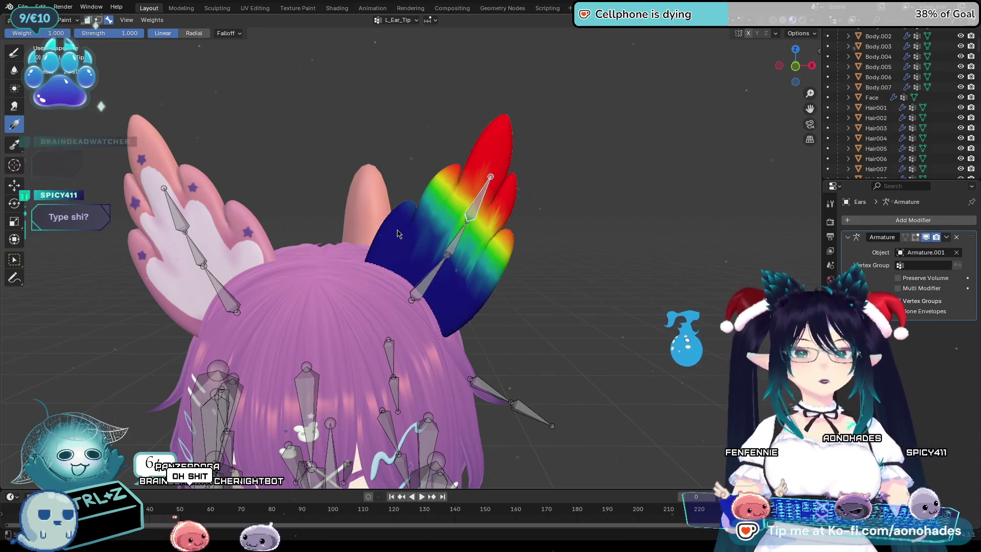
pyautogui.moveTo(413, 298)
pyautogui.mouseDown()
pyautogui.moveTo(478, 205)
pyautogui.moveTo(473, 212)
pyautogui.mouseUp()
# Redraw the L_Ear_Mid gradient so its lower edge stays blue
pyautogui.keyDown('ctrl'); pyautogui.click(452, 247); pyautogui.keyUp('ctrl')
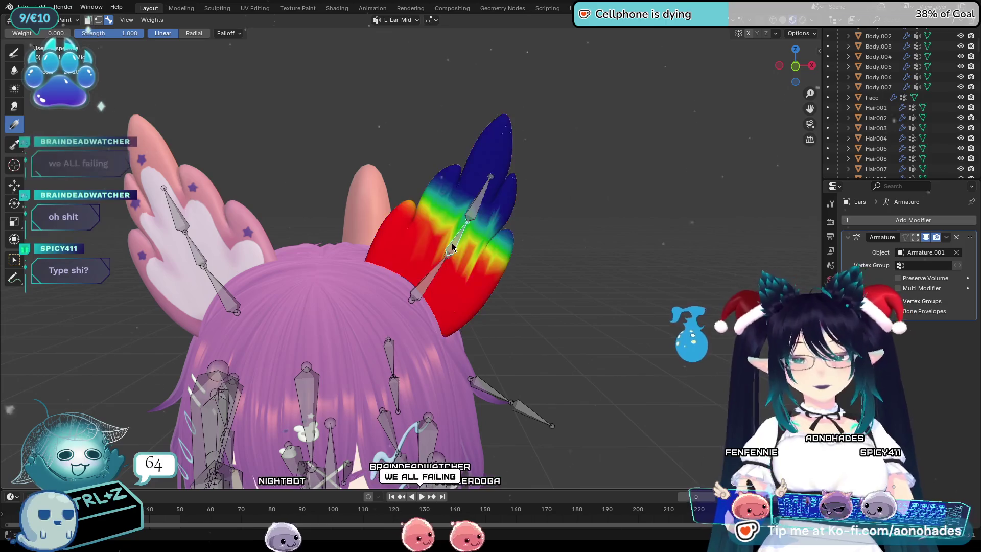
pyautogui.moveTo(382, 332); pyautogui.dragTo(467, 241)
pyautogui.moveTo(375, 306); pyautogui.dragTo(412, 305)
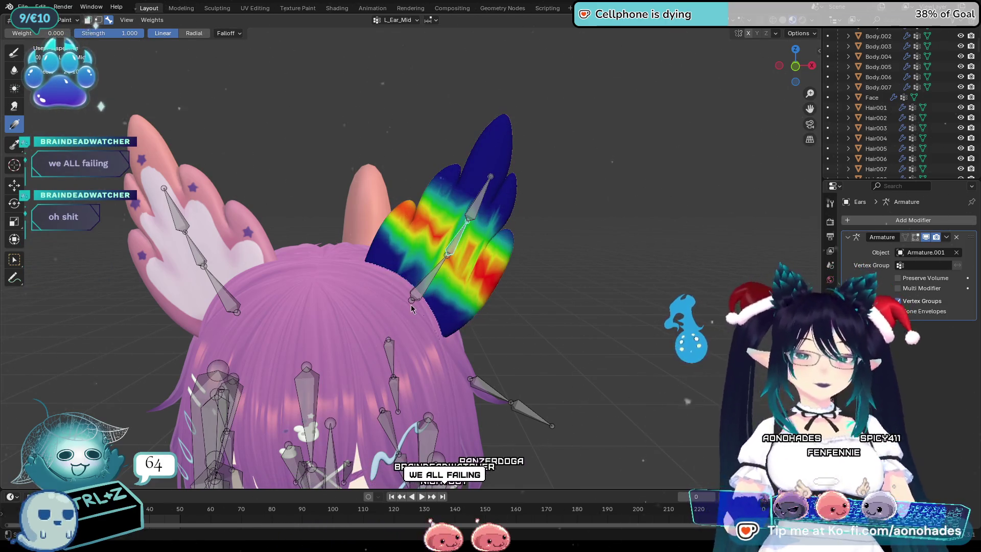
pyautogui.click(17, 52)
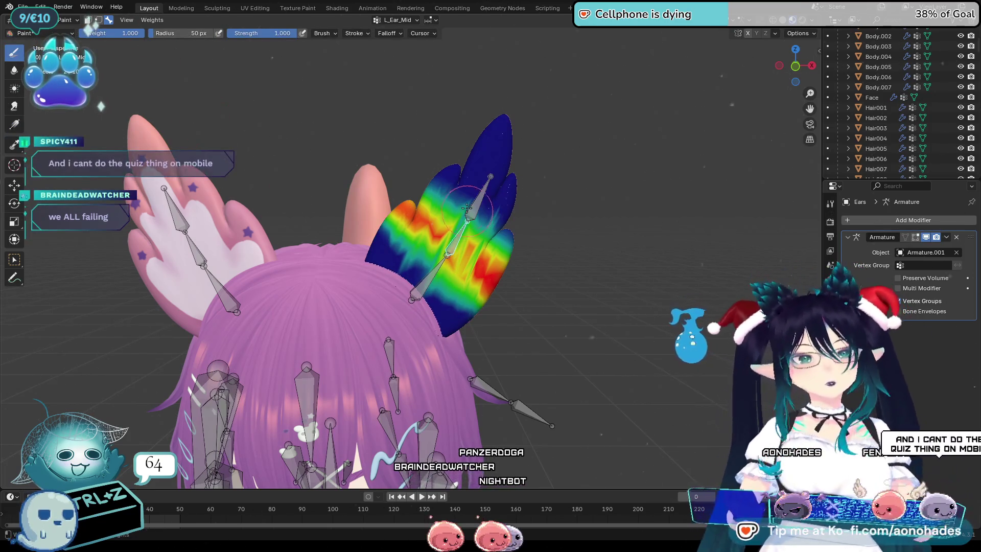
# Paint full L_Ear_Mid weight onto the ear's centre, checking it from several angles
pyautogui.moveTo(494, 263); pyautogui.dragTo(494, 302, button='middle')
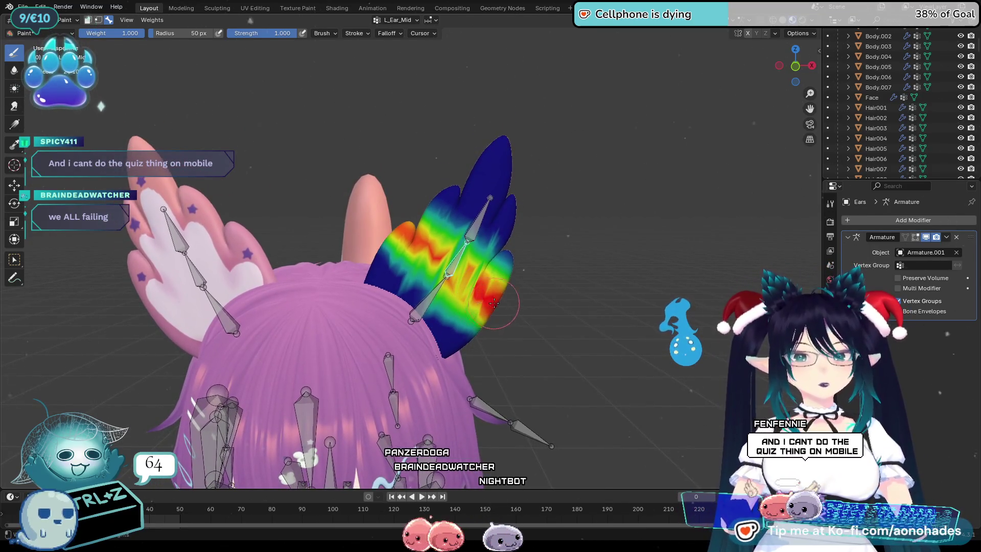
pyautogui.moveTo(425, 248)
pyautogui.mouseDown()
pyautogui.moveTo(403, 240)
pyautogui.moveTo(475, 286)
pyautogui.moveTo(409, 271)
pyautogui.mouseUp()
pyautogui.moveTo(663, 380)
pyautogui.mouseDown(button='middle')
pyautogui.moveTo(348, 312)
pyautogui.moveTo(538, 280)
pyautogui.mouseUp(button='middle')
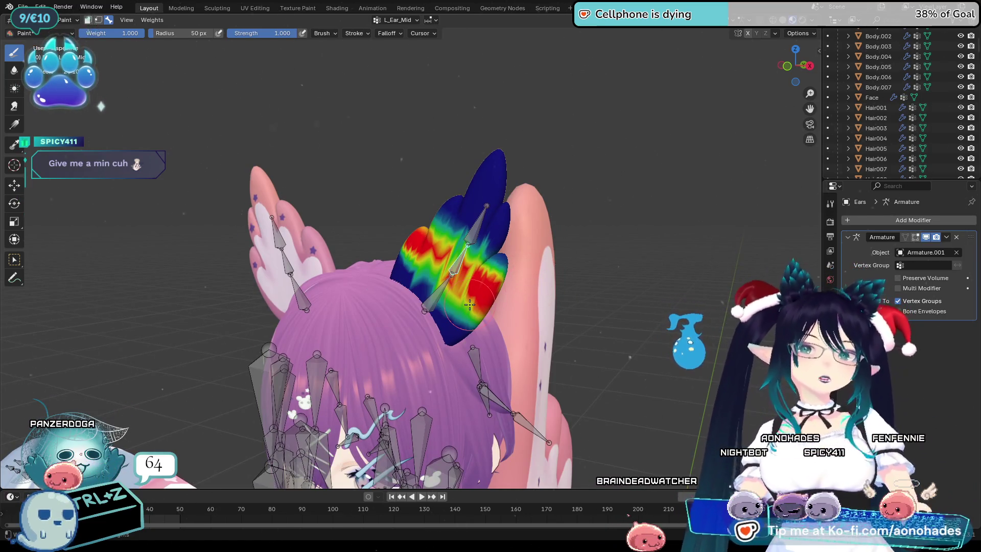
pyautogui.moveTo(440, 289); pyautogui.dragTo(442, 261, button='middle')
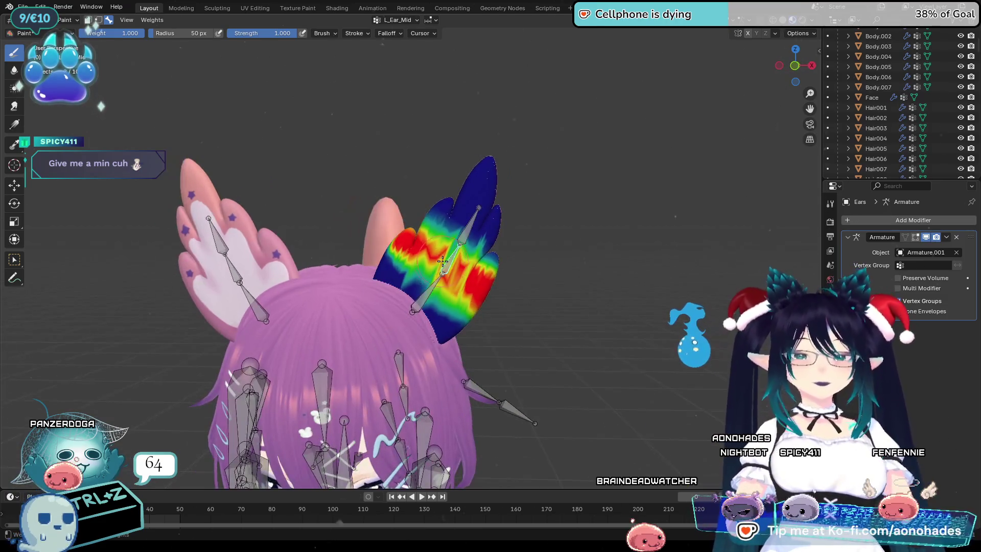
pyautogui.moveTo(575, 310)
pyautogui.mouseDown(button='middle')
pyautogui.moveTo(348, 328)
pyautogui.moveTo(347, 291)
pyautogui.moveTo(393, 253)
pyautogui.mouseUp(button='middle')
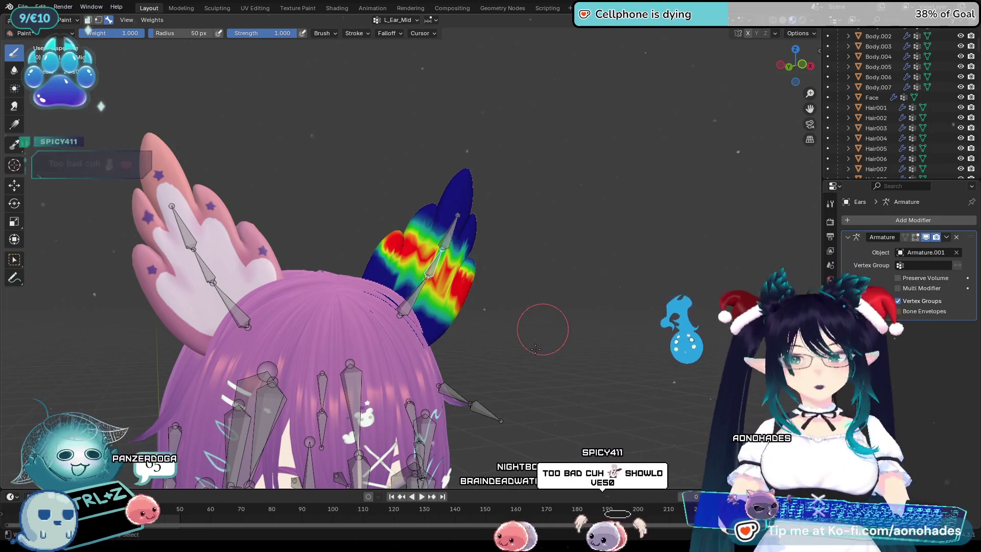
pyautogui.moveTo(509, 363); pyautogui.dragTo(483, 375, button='middle')
pyautogui.hotkey('ctrl', 'z')
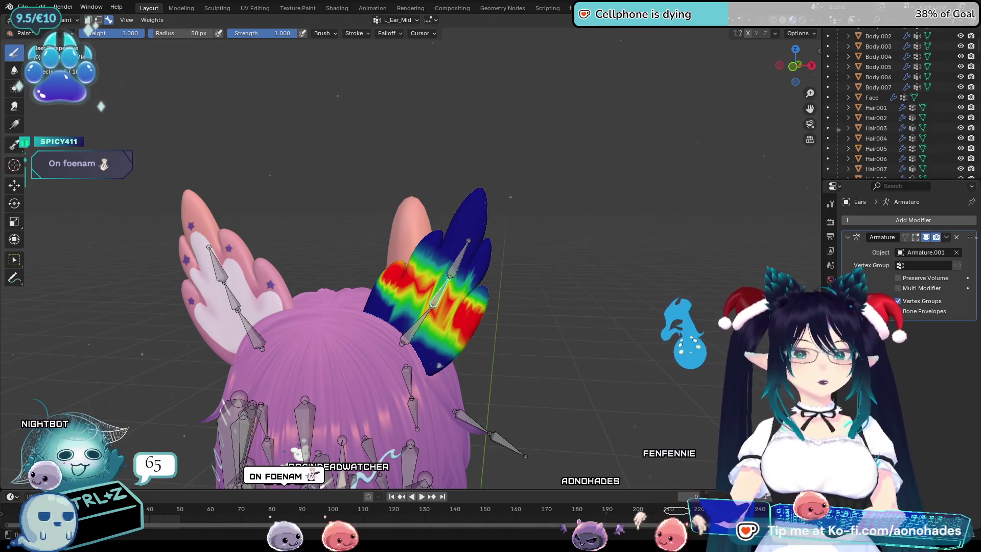
# Zoom the view in on the second ear's L_Ear_Mid band
pyautogui.scroll(1, 648, 276)
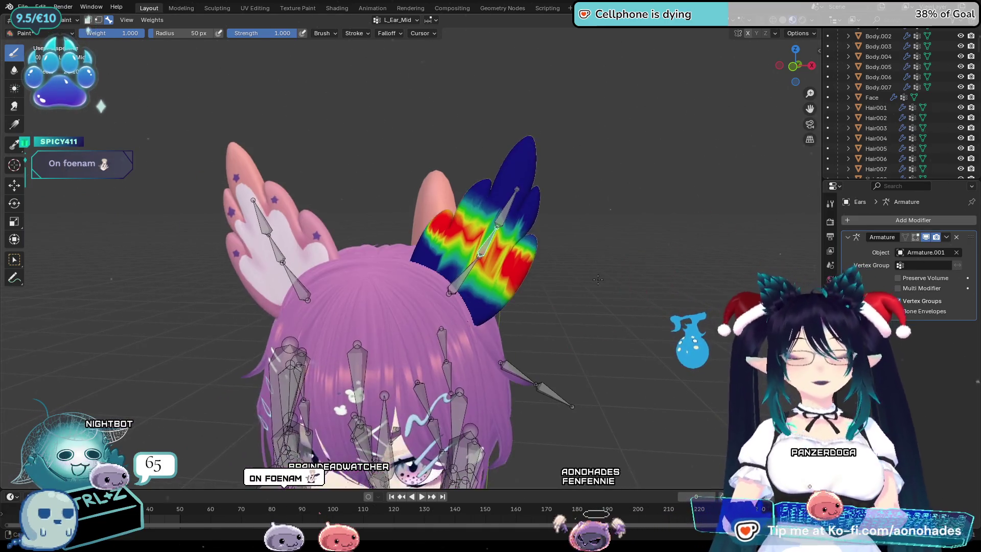
# Test-rotate the tip bones of both ears in turn, cancelling each rotation
pyautogui.scroll(1, 647, 235)
pyautogui.press('r')
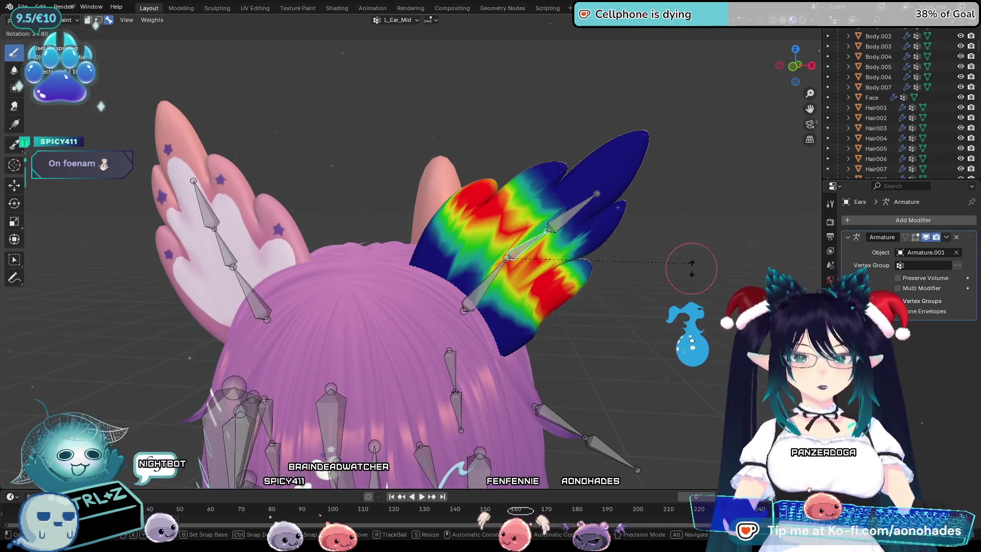
pyautogui.press('Escape')
pyautogui.keyDown('ctrl'); pyautogui.click(554, 176); pyautogui.keyUp('ctrl')
pyautogui.press('r')
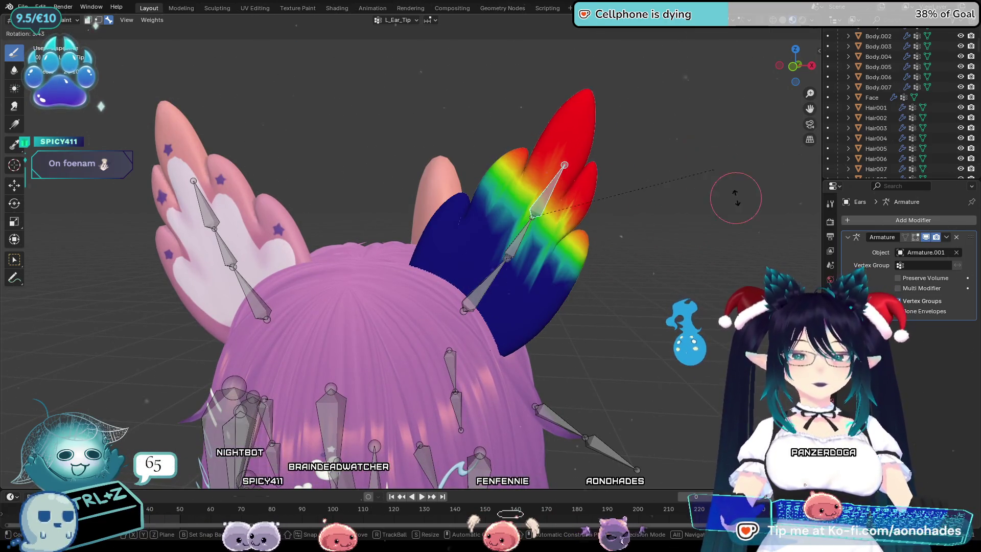
pyautogui.press('Escape')
pyautogui.keyDown('ctrl'); pyautogui.click(209, 203); pyautogui.keyUp('ctrl')
pyautogui.press('r')
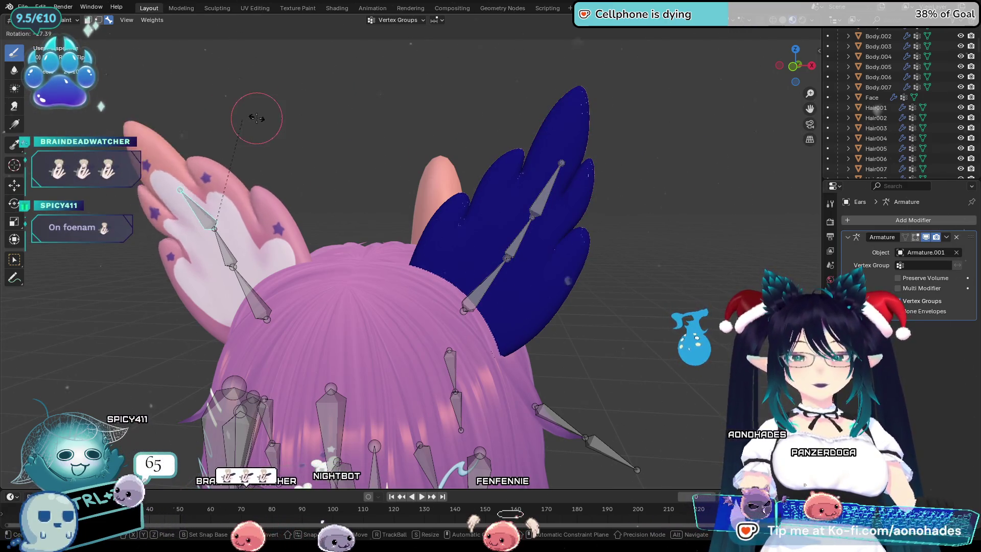
pyautogui.press('Escape')
pyautogui.keyDown('ctrl'); pyautogui.click(543, 190); pyautogui.keyUp('ctrl')
pyautogui.press('r')
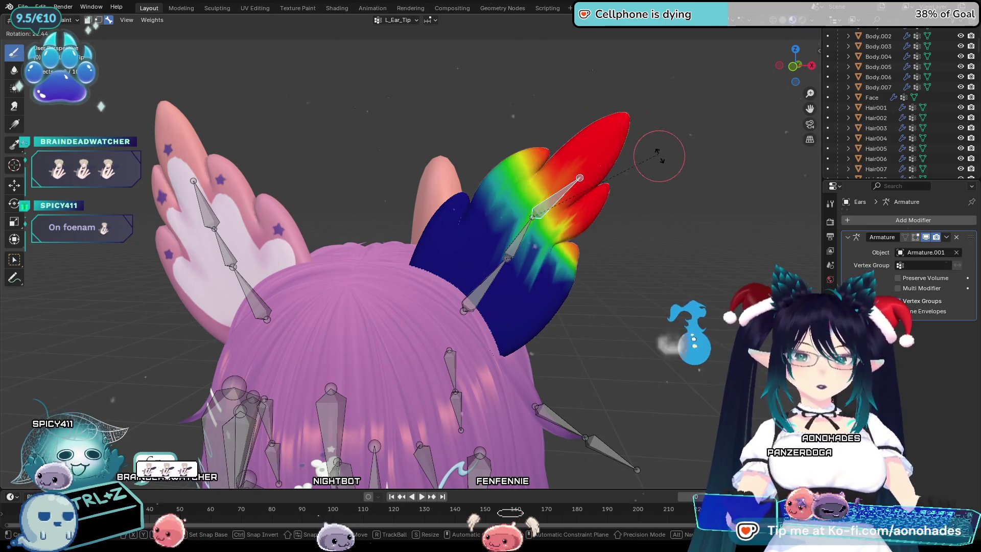
pyautogui.press('Escape')
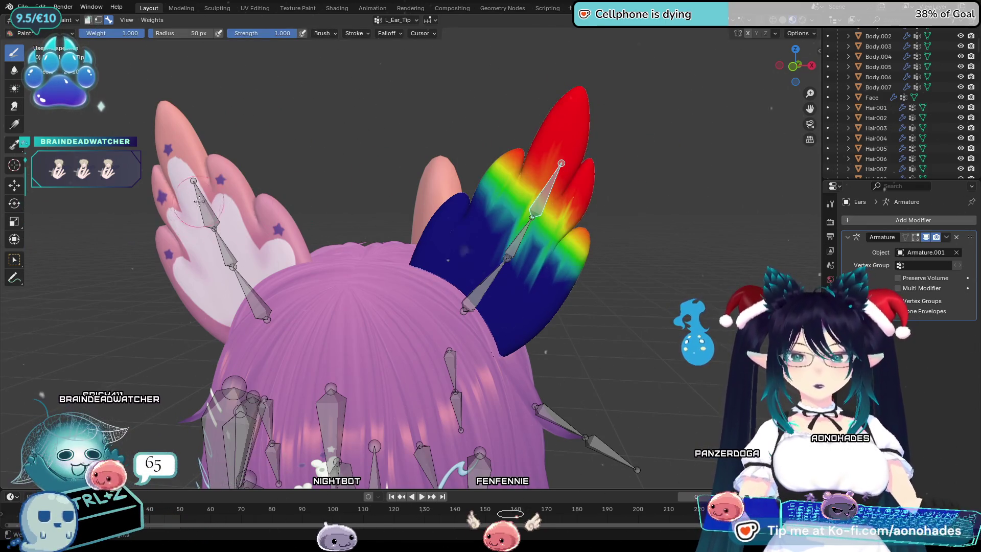
pyautogui.keyDown('ctrl'); pyautogui.click(207, 204); pyautogui.keyUp('ctrl')
pyautogui.press('r')
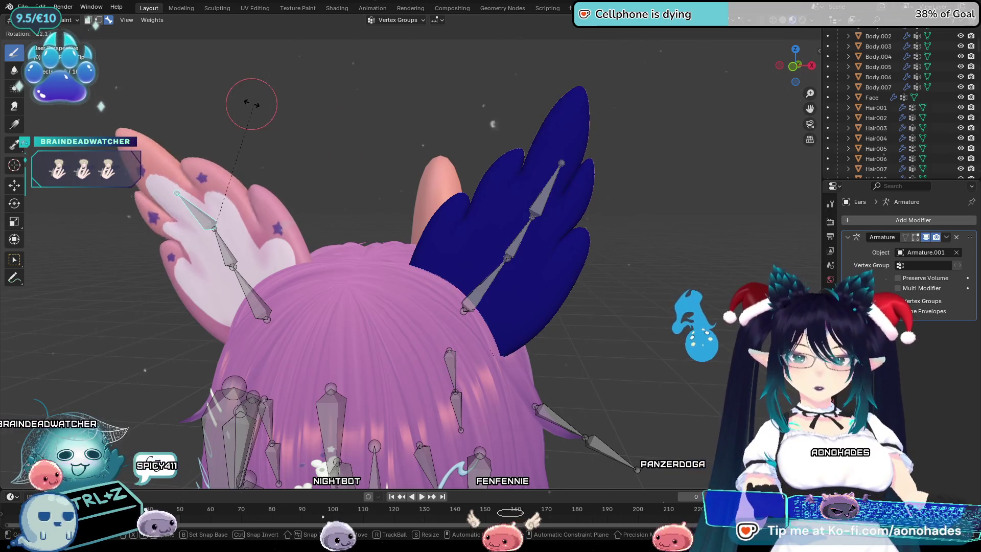
pyautogui.press('Escape')
# Give L_Ear_Tip a linear gradient from tip to base, then test-rotate the tip bone
pyautogui.keyDown('ctrl'); pyautogui.click(543, 197); pyautogui.keyUp('ctrl')
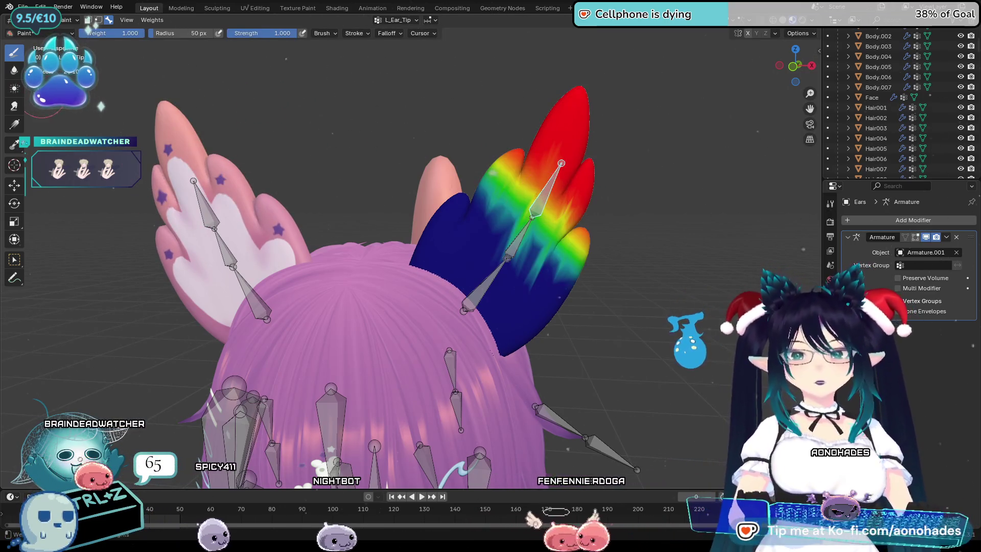
pyautogui.click(13, 123)
pyautogui.moveTo(479, 87)
pyautogui.mouseDown()
pyautogui.moveTo(477, 291)
pyautogui.moveTo(506, 322)
pyautogui.moveTo(479, 116)
pyautogui.mouseUp()
pyautogui.moveTo(411, 135)
pyautogui.mouseDown()
pyautogui.moveTo(491, 232)
pyautogui.moveTo(506, 276)
pyautogui.moveTo(482, 310)
pyautogui.mouseUp()
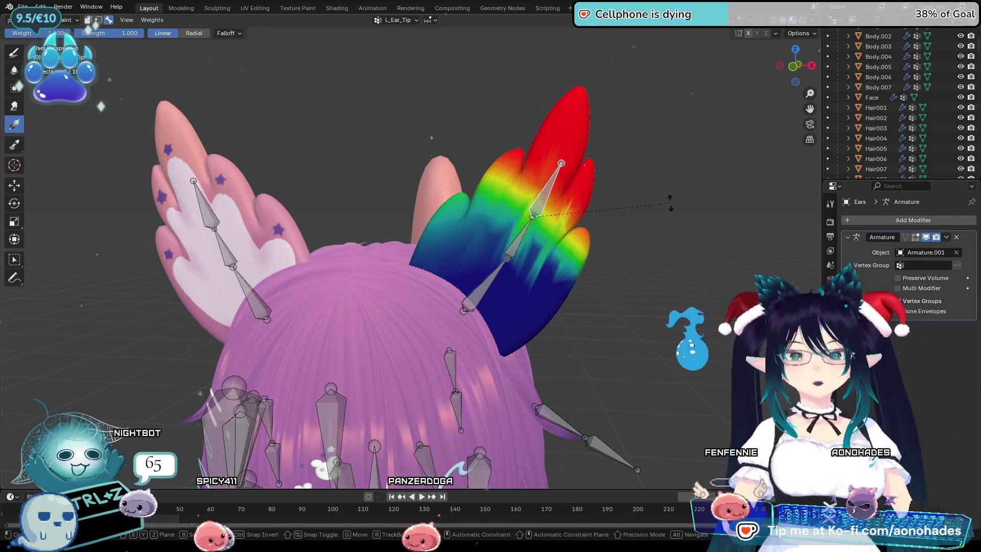
pyautogui.press('r')
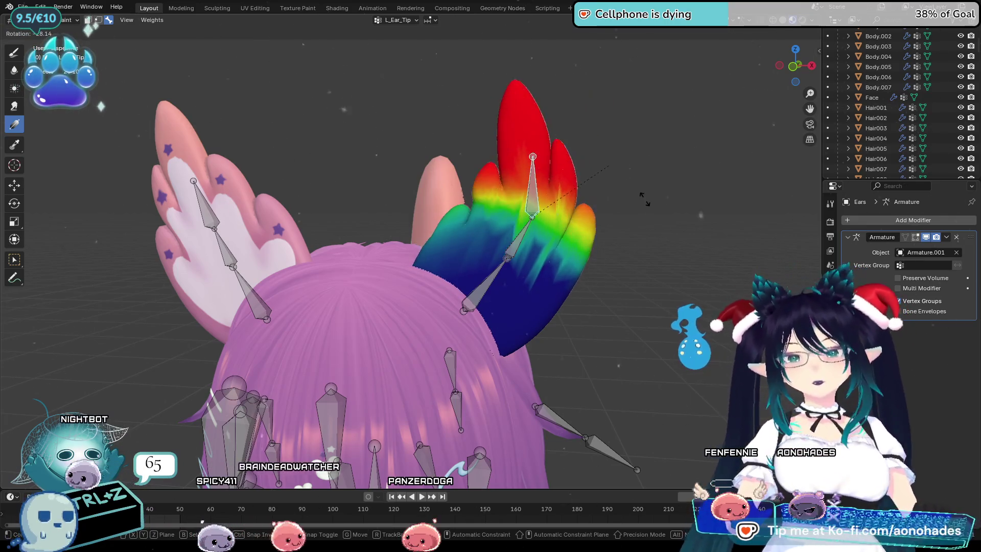
pyautogui.click(638, 188)
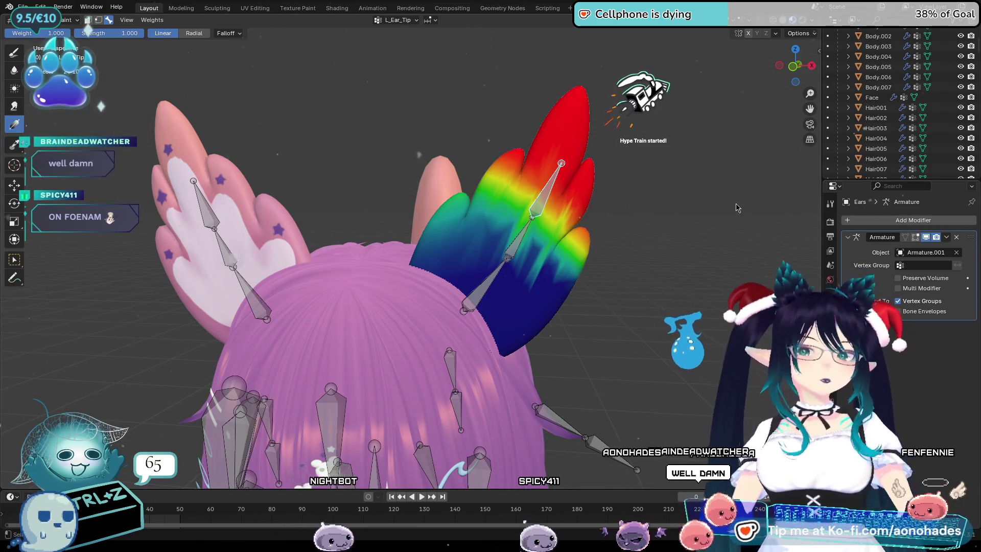
pyautogui.press('r')
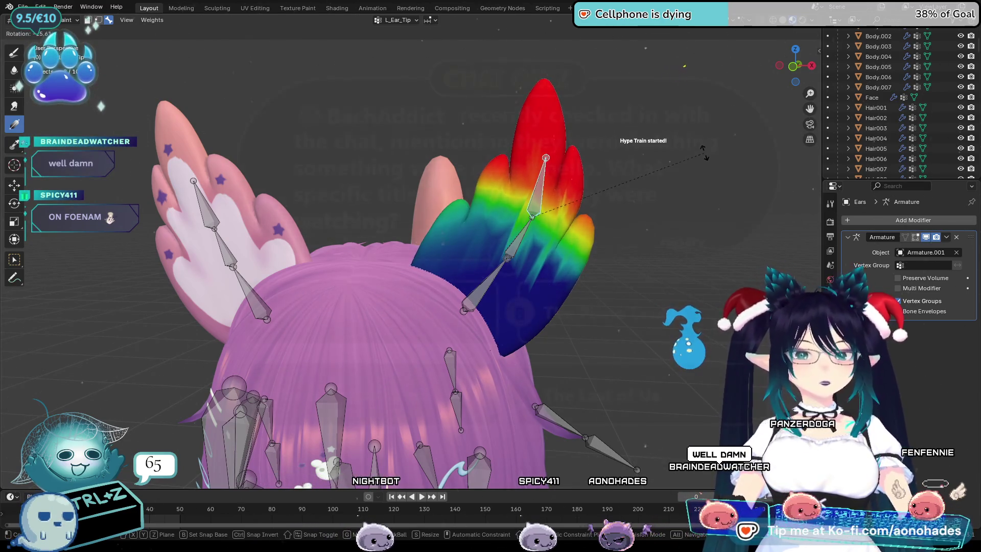
pyautogui.rightClick(704, 152)
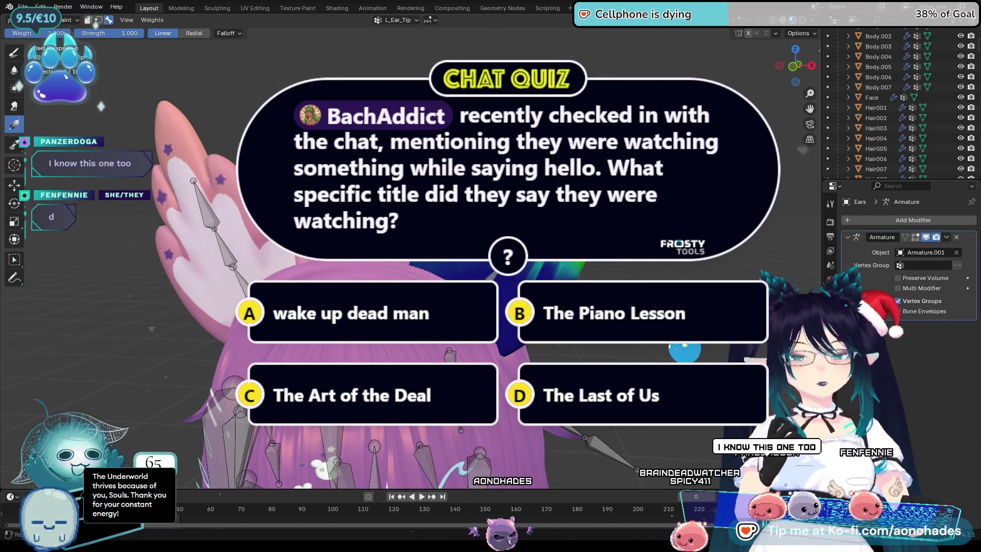
pyautogui.hotkey('ctrl', 'z')
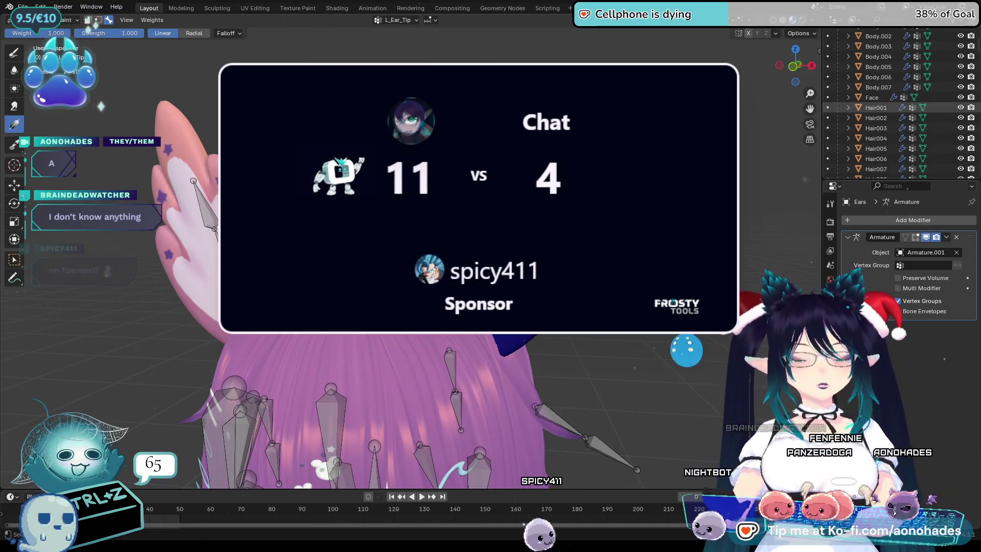
pyautogui.scroll(3, 899, 138)
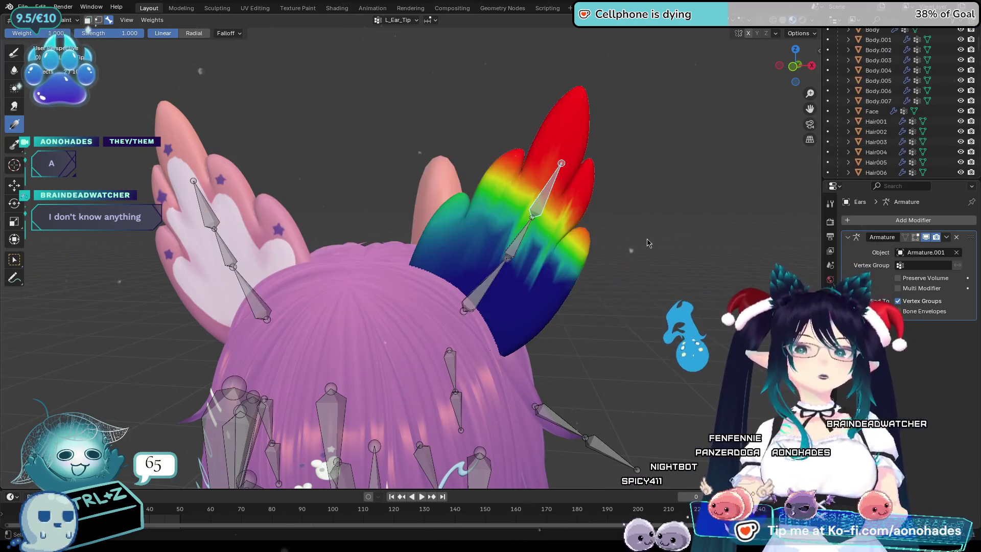
# Redraw the L_Ear_Tip gradient from tip toward base and test-rotate the bone
pyautogui.moveTo(646, 237); pyautogui.dragTo(628, 271, button='middle')
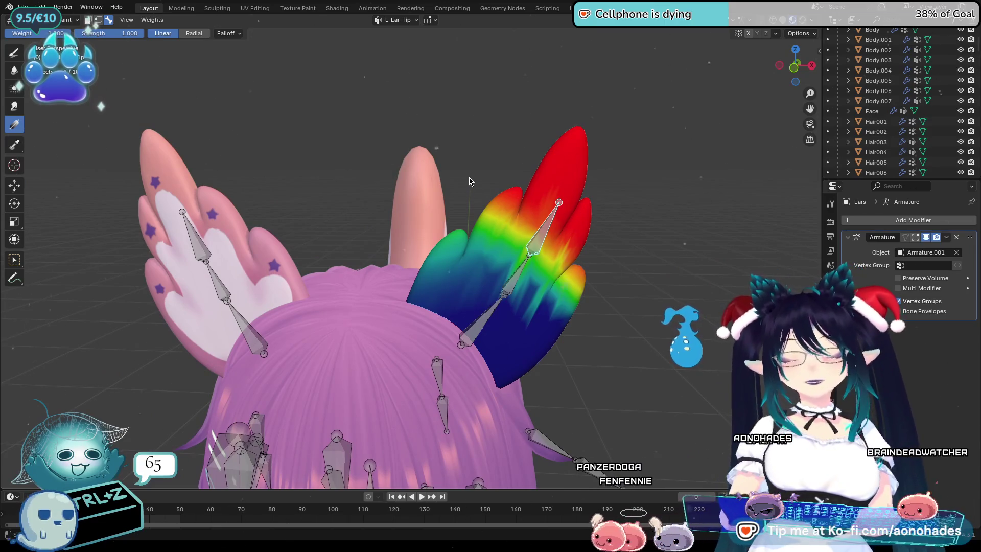
pyautogui.moveTo(470, 178); pyautogui.dragTo(512, 280)
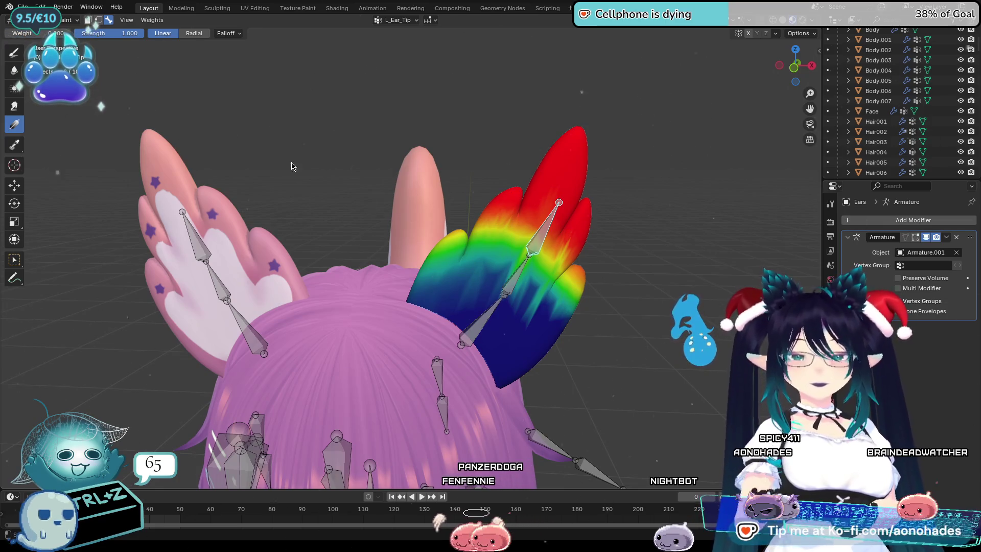
pyautogui.moveTo(478, 276)
pyautogui.mouseDown()
pyautogui.moveTo(498, 263)
pyautogui.moveTo(476, 270)
pyautogui.mouseUp()
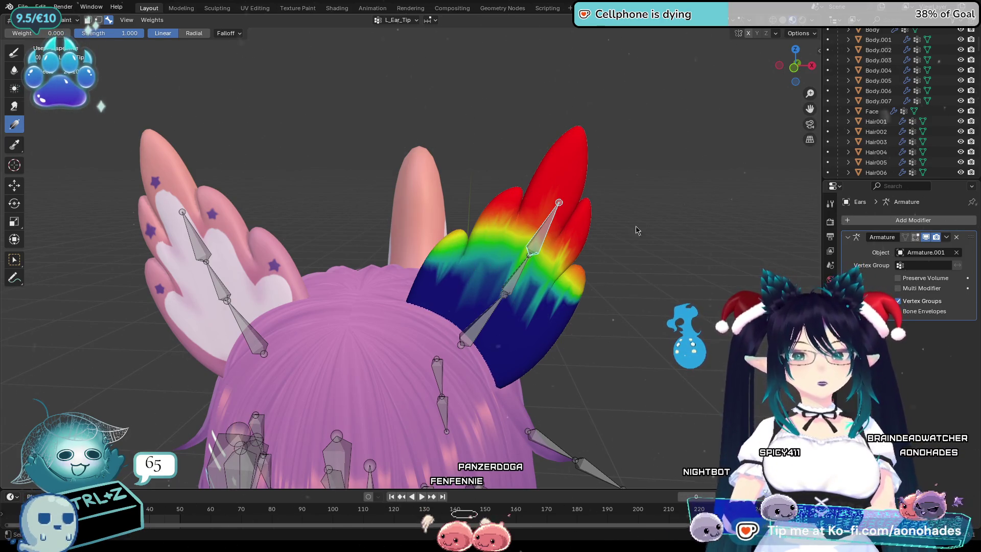
pyautogui.press('r')
pyautogui.rightClick(662, 263)
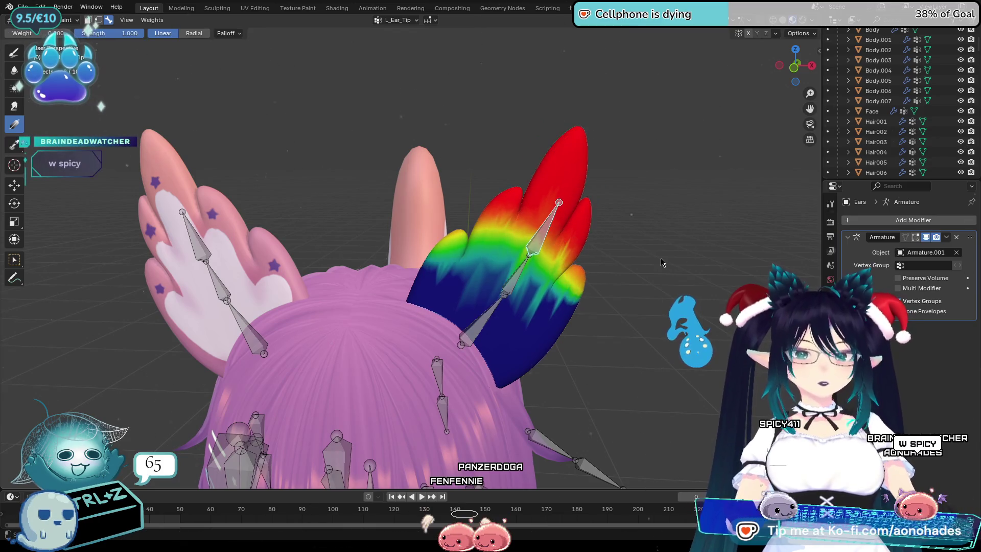
# Blur the colour boundaries across the ear, including the upper-left lobe, then test the tip bone
pyautogui.click(15, 71)
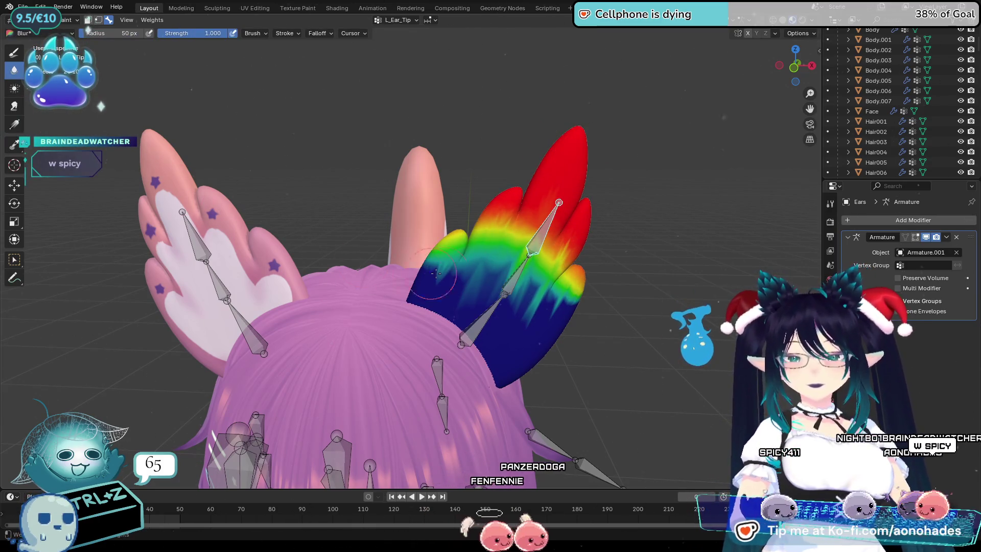
pyautogui.moveTo(434, 276); pyautogui.dragTo(483, 261)
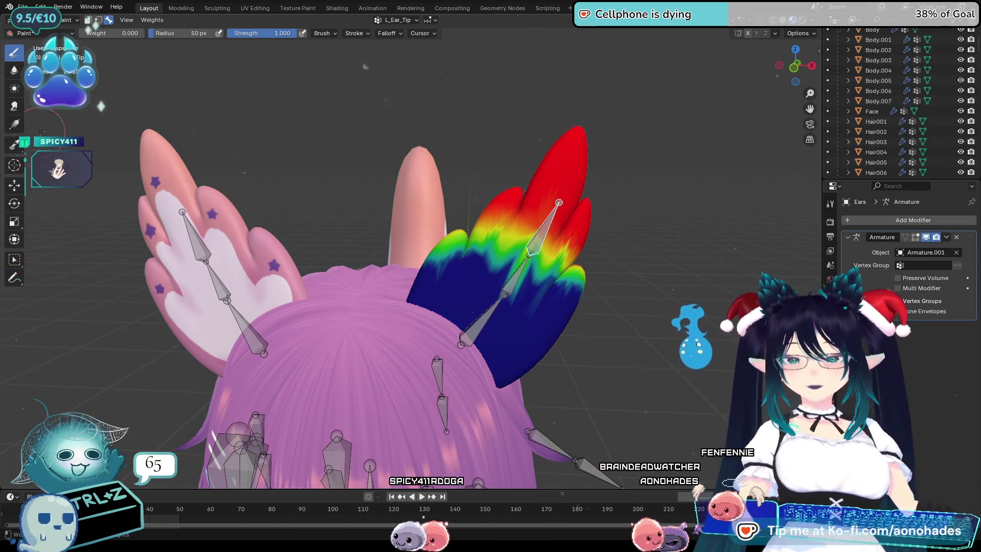
pyautogui.click(16, 73)
pyautogui.moveTo(577, 299); pyautogui.dragTo(488, 262)
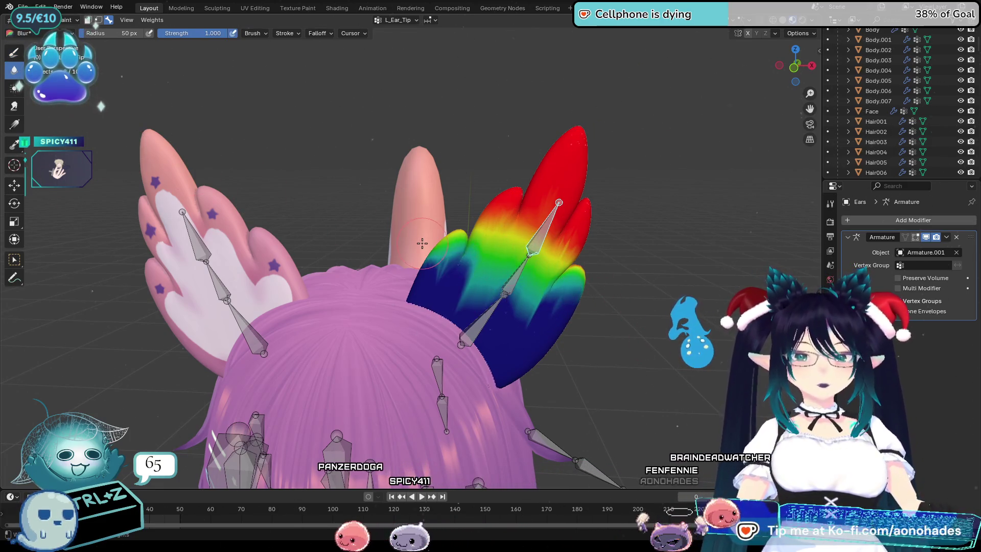
pyautogui.moveTo(438, 244); pyautogui.dragTo(458, 221)
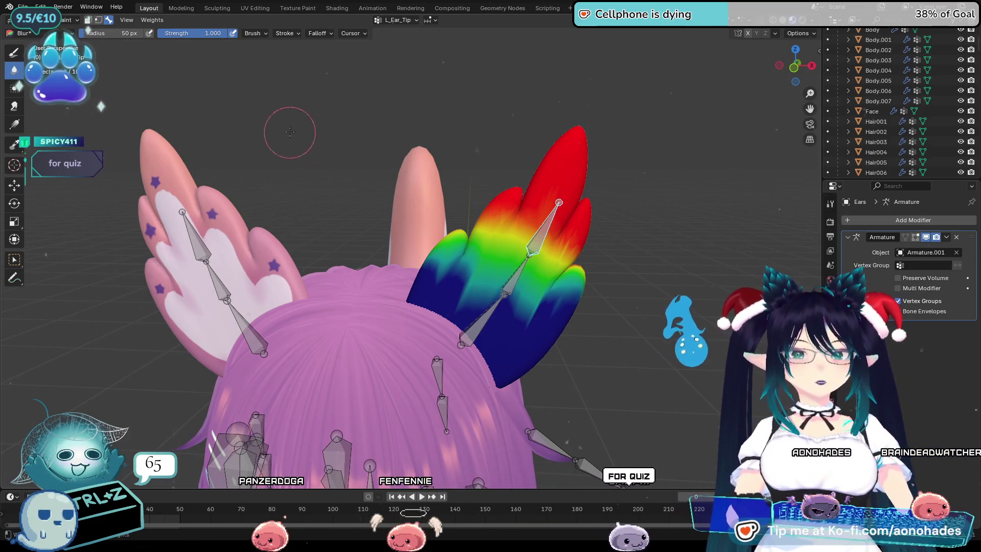
pyautogui.press('r')
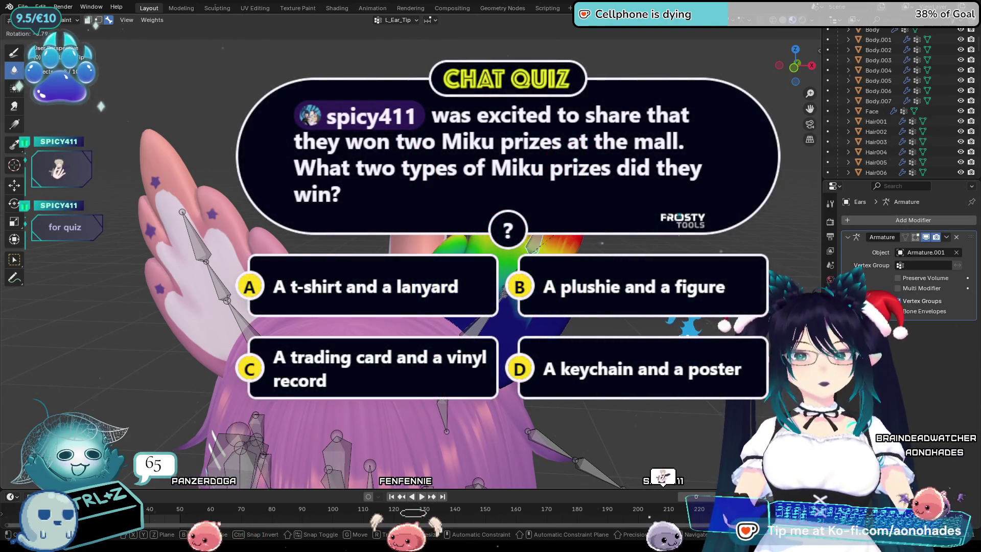
pyautogui.press('Return')
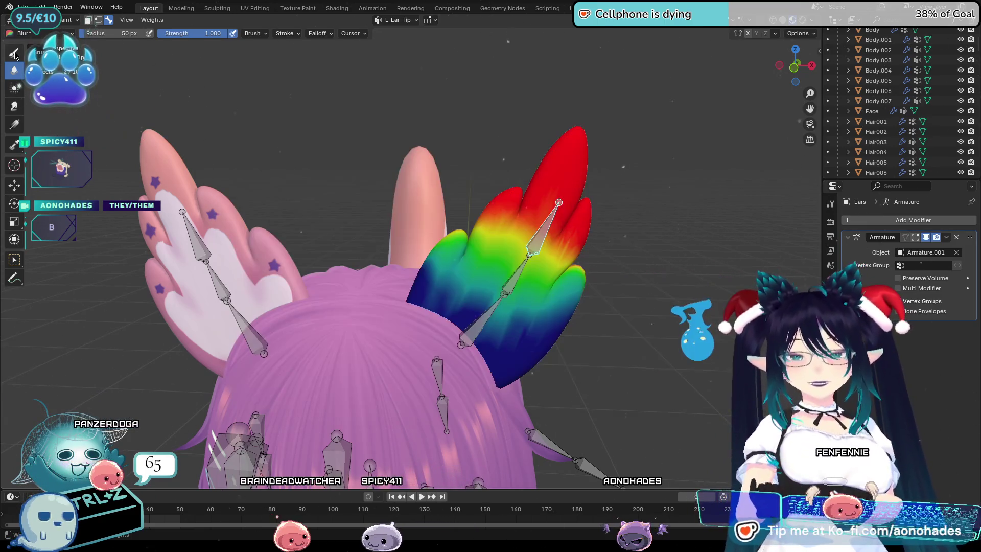
pyautogui.click(15, 53)
# Paint zero L_Ear_Tip weight over the ear's middle and lower areas, then blur the jagged edge
pyautogui.moveTo(436, 294)
pyautogui.mouseDown()
pyautogui.moveTo(557, 314)
pyautogui.moveTo(488, 313)
pyautogui.mouseUp()
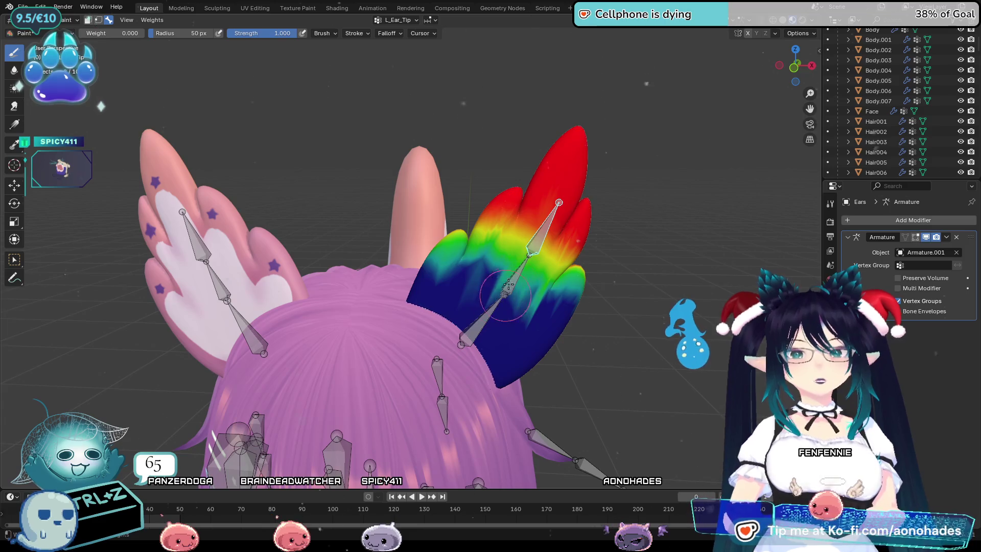
pyautogui.moveTo(642, 353)
pyautogui.mouseDown(button='middle')
pyautogui.moveTo(536, 358)
pyautogui.moveTo(613, 353)
pyautogui.moveTo(683, 328)
pyautogui.moveTo(587, 312)
pyautogui.mouseUp(button='middle')
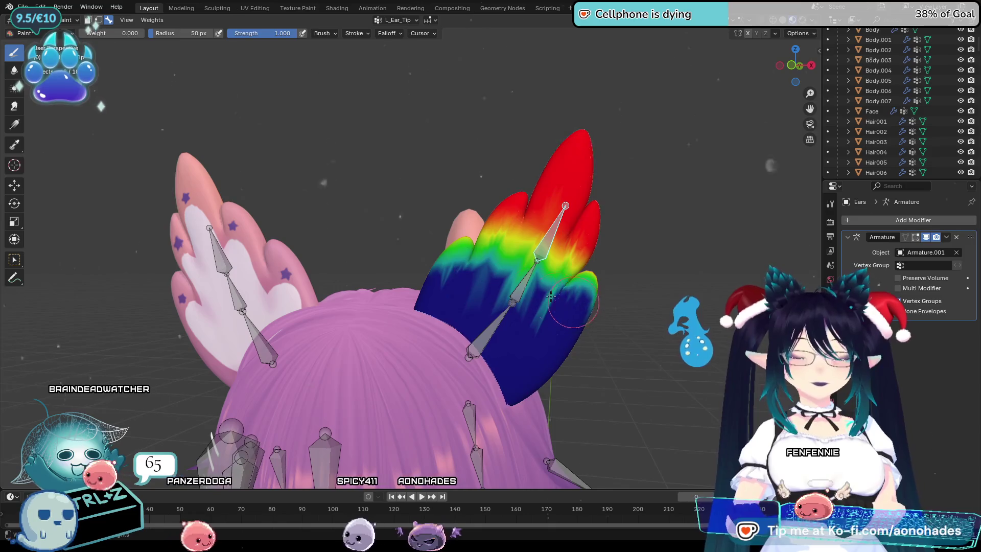
pyautogui.moveTo(551, 296); pyautogui.dragTo(486, 256)
pyautogui.moveTo(588, 317); pyautogui.dragTo(657, 349, button='middle')
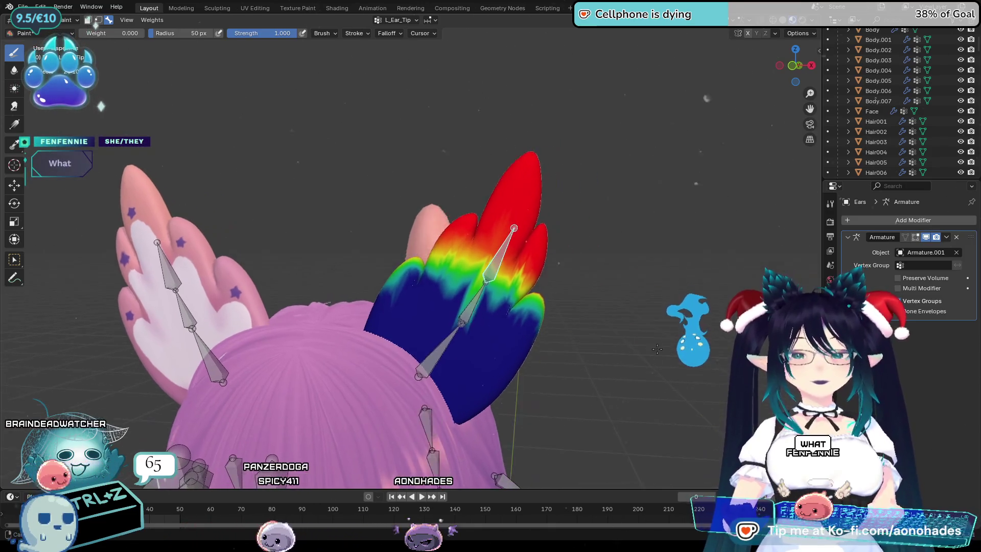
pyautogui.click(14, 70)
pyautogui.moveTo(398, 297); pyautogui.dragTo(515, 307)
pyautogui.press('r')
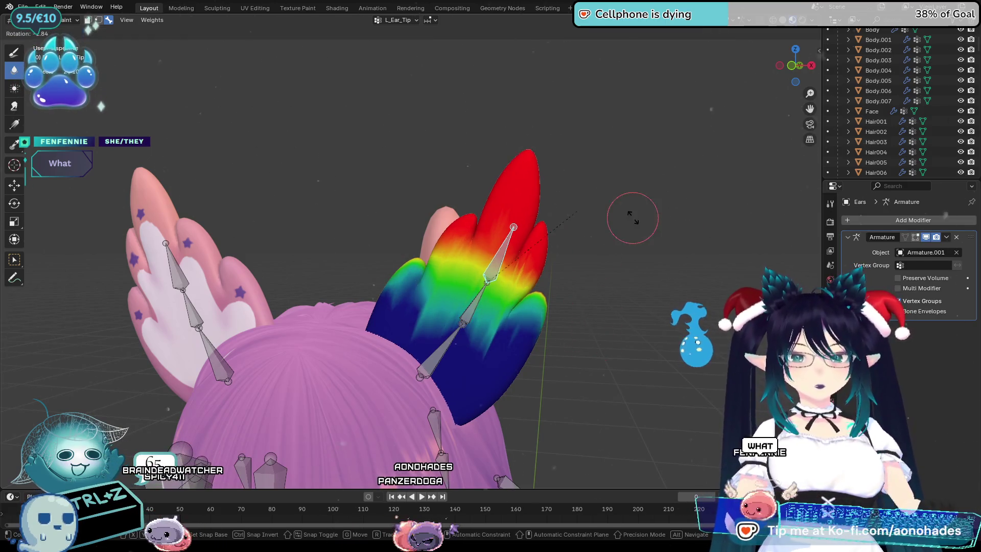
pyautogui.rightClick(640, 237)
# Paint out the remaining green and cyan tip-weight streaks on the ear's lower part
pyautogui.moveTo(562, 245)
pyautogui.mouseDown(button='middle')
pyautogui.moveTo(485, 240)
pyautogui.moveTo(511, 235)
pyautogui.mouseUp(button='middle')
pyautogui.click(14, 52)
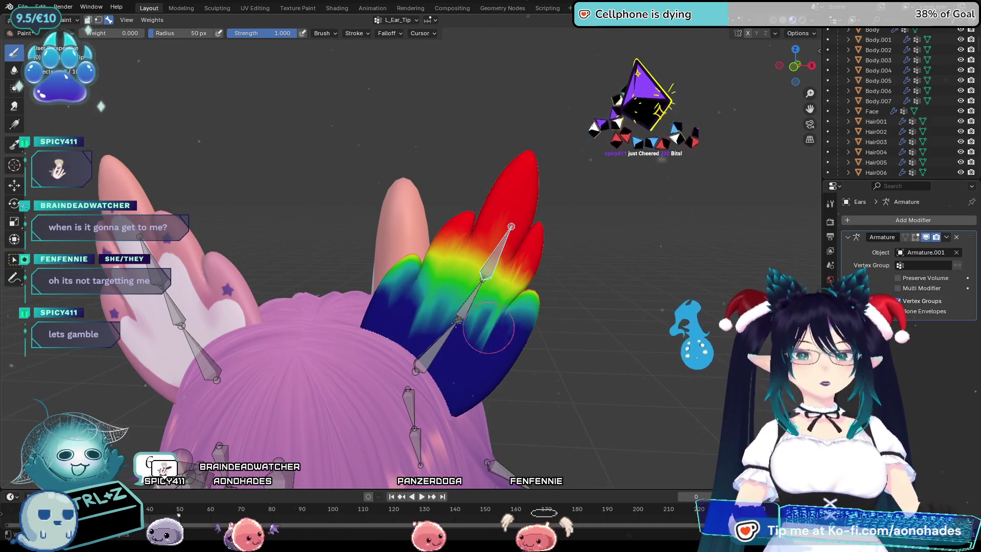
pyautogui.moveTo(427, 288)
pyautogui.mouseDown()
pyautogui.moveTo(510, 338)
pyautogui.moveTo(480, 306)
pyautogui.moveTo(404, 279)
pyautogui.moveTo(607, 325)
pyautogui.mouseUp()
pyautogui.moveTo(650, 354); pyautogui.dragTo(324, 337, button='middle')
pyautogui.moveTo(324, 337)
pyautogui.mouseDown()
pyautogui.moveTo(435, 307)
pyautogui.moveTo(313, 338)
pyautogui.mouseUp()
pyautogui.moveTo(353, 364)
pyautogui.mouseDown()
pyautogui.moveTo(332, 302)
pyautogui.moveTo(301, 332)
pyautogui.mouseUp()
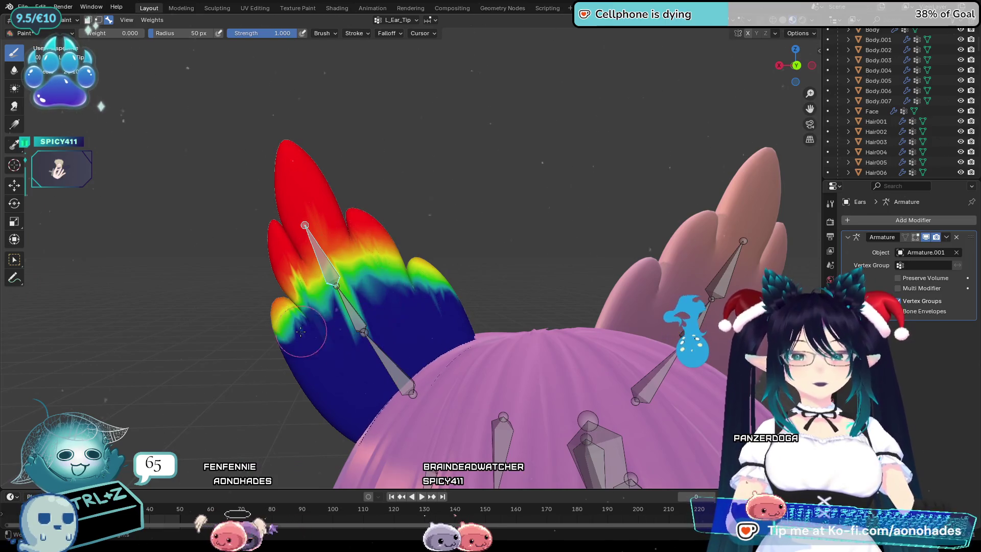
pyautogui.moveTo(398, 324); pyautogui.dragTo(306, 192, button='middle')
pyautogui.hotkey('shift', 'space')
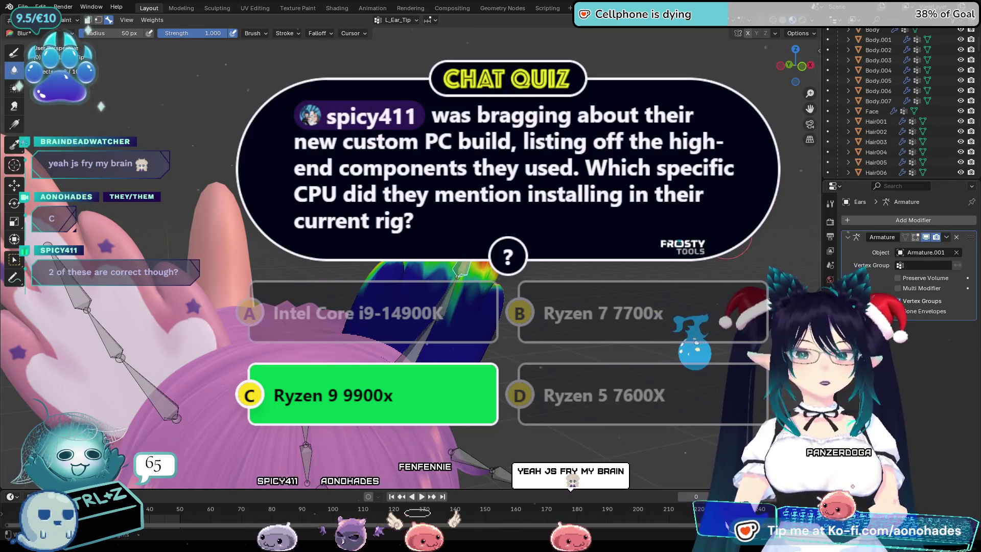
# Orbit around the ear and return to the Draw weight brush
pyautogui.moveTo(711, 250); pyautogui.dragTo(694, 260, button='middle')
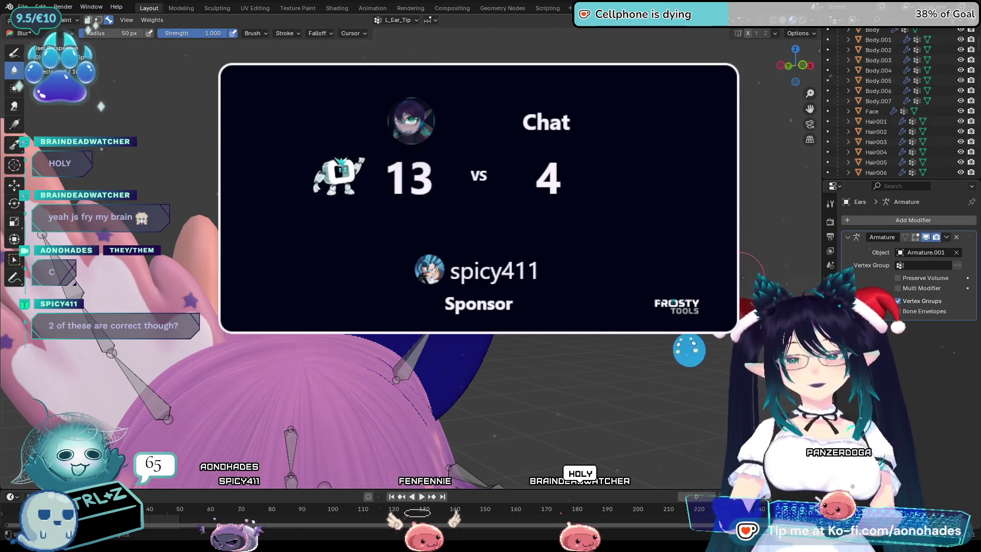
pyautogui.moveTo(515, 310); pyautogui.dragTo(144, 321, button='middle')
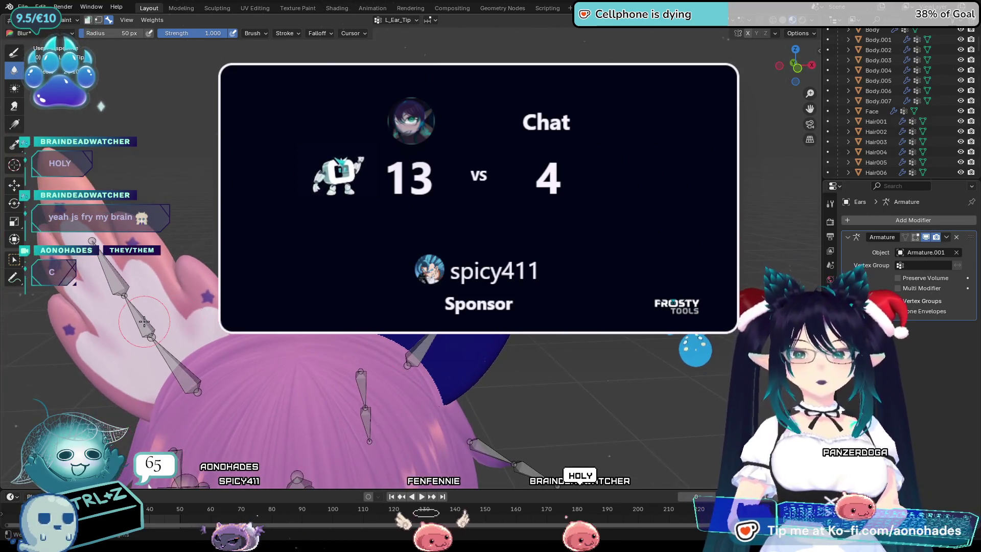
pyautogui.press('1')
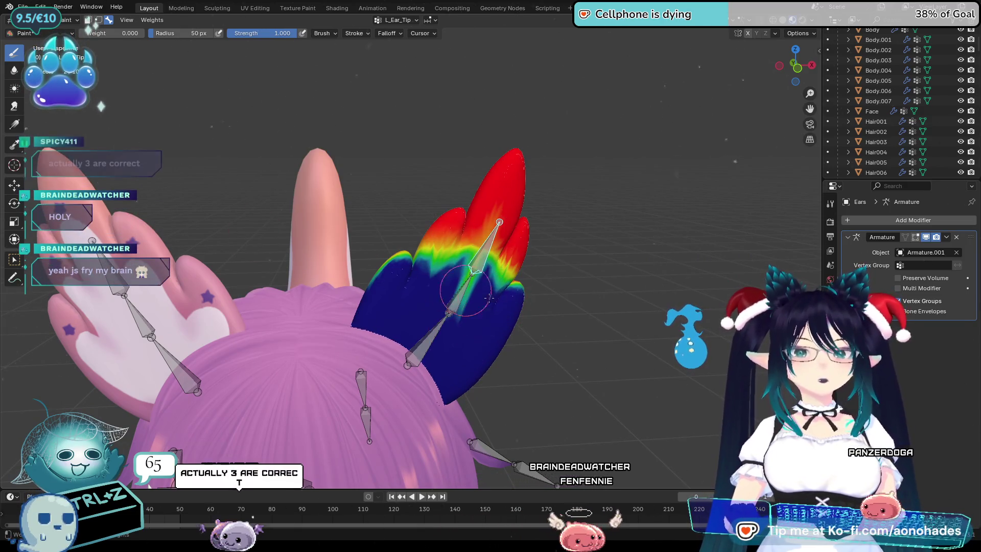
# Make the upper ear bone active and blur the tip weights across the ear fins
pyautogui.moveTo(615, 378)
pyautogui.mouseDown(button='middle')
pyautogui.moveTo(434, 368)
pyautogui.moveTo(327, 342)
pyautogui.mouseUp(button='middle')
pyautogui.keyDown('ctrl'); pyautogui.click(329, 265); pyautogui.keyUp('ctrl')
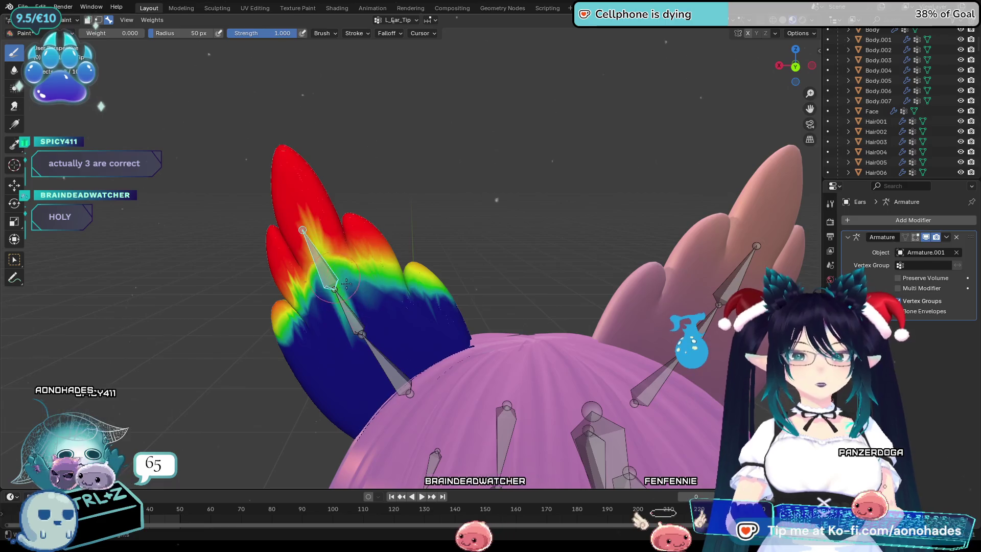
pyautogui.moveTo(403, 355); pyautogui.dragTo(409, 335, button='middle')
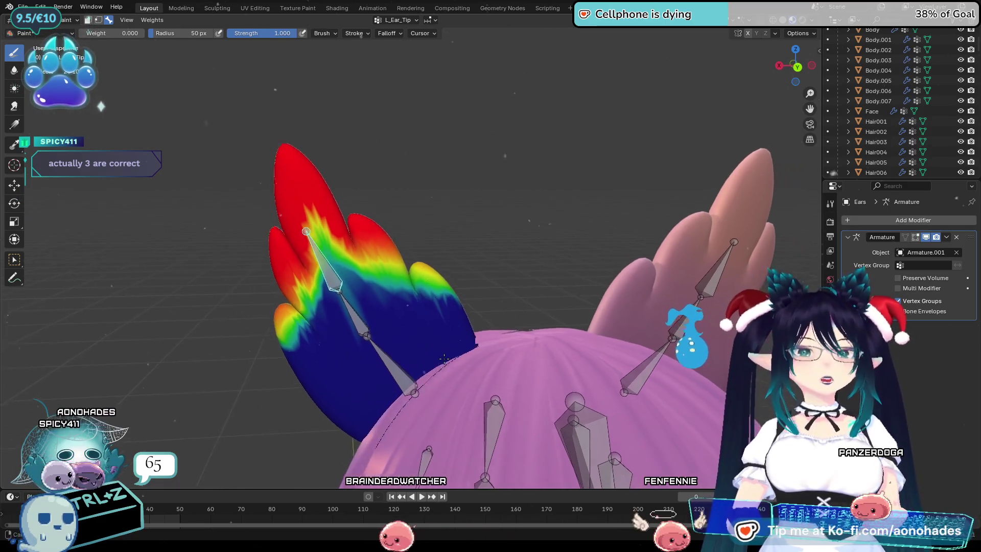
pyautogui.click(13, 70)
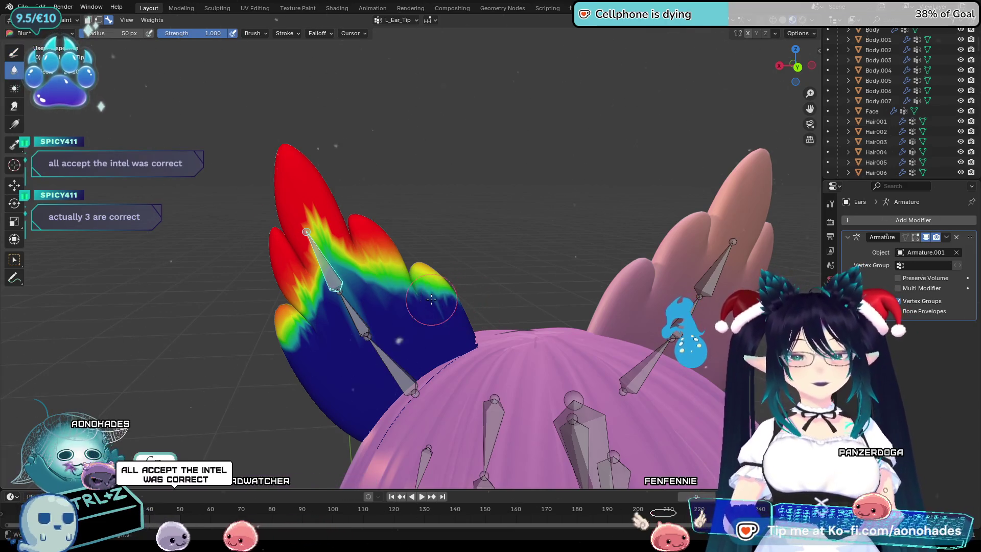
pyautogui.moveTo(449, 285); pyautogui.dragTo(313, 263)
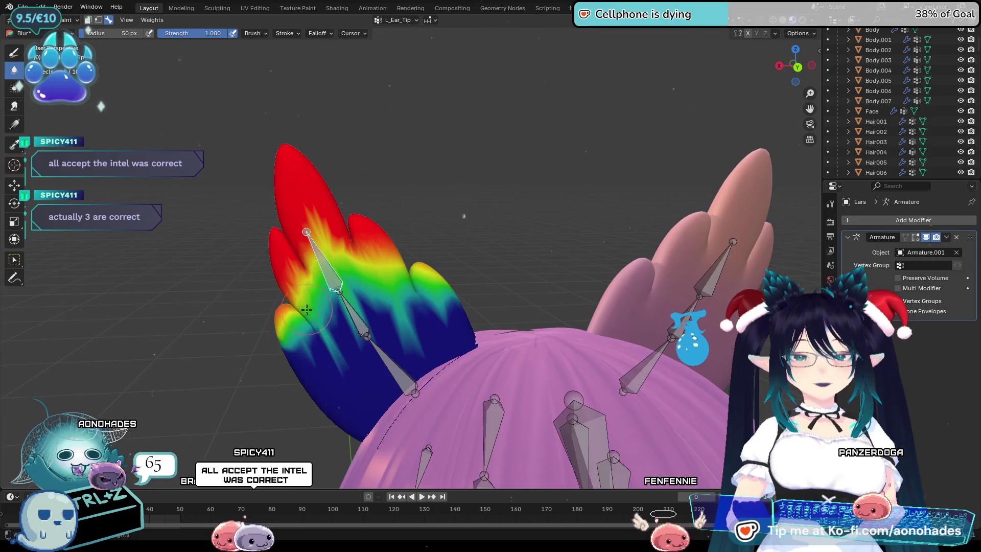
# Tilt the ear bones twice and inspect how the ear bends from several angles
pyautogui.moveTo(245, 346); pyautogui.dragTo(546, 318, button='middle')
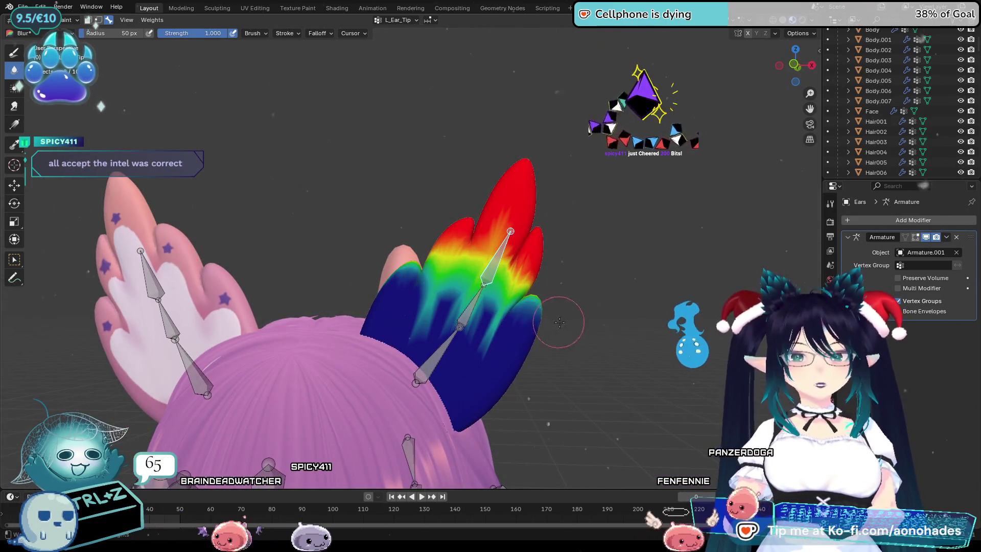
pyautogui.press('r')
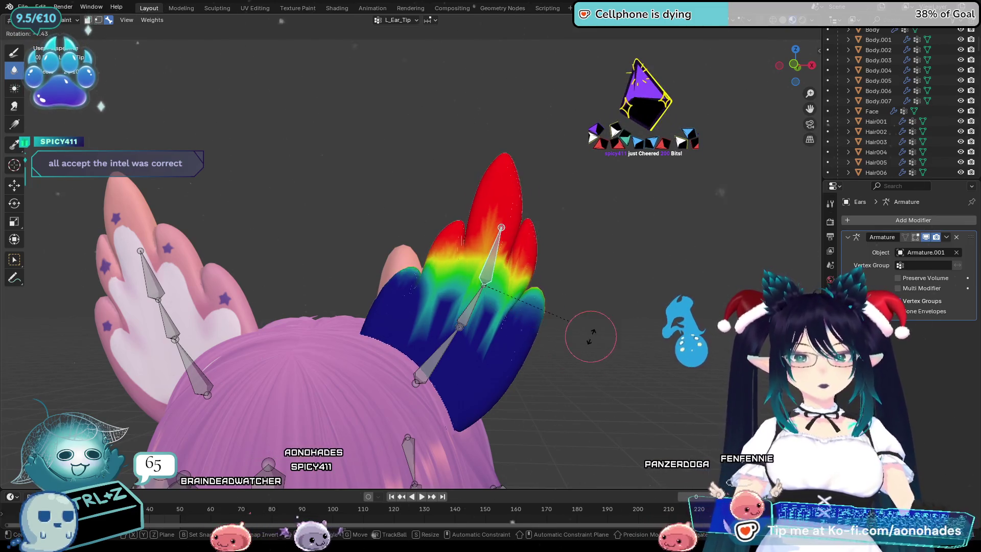
pyautogui.click(598, 350)
pyautogui.moveTo(419, 281); pyautogui.dragTo(436, 291, button='middle')
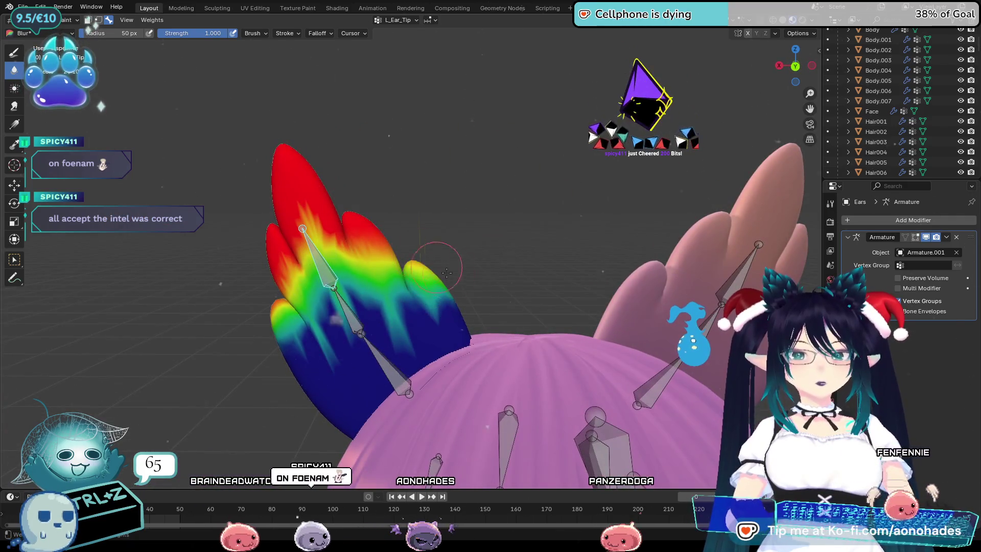
pyautogui.moveTo(409, 261); pyautogui.dragTo(378, 270, button='middle')
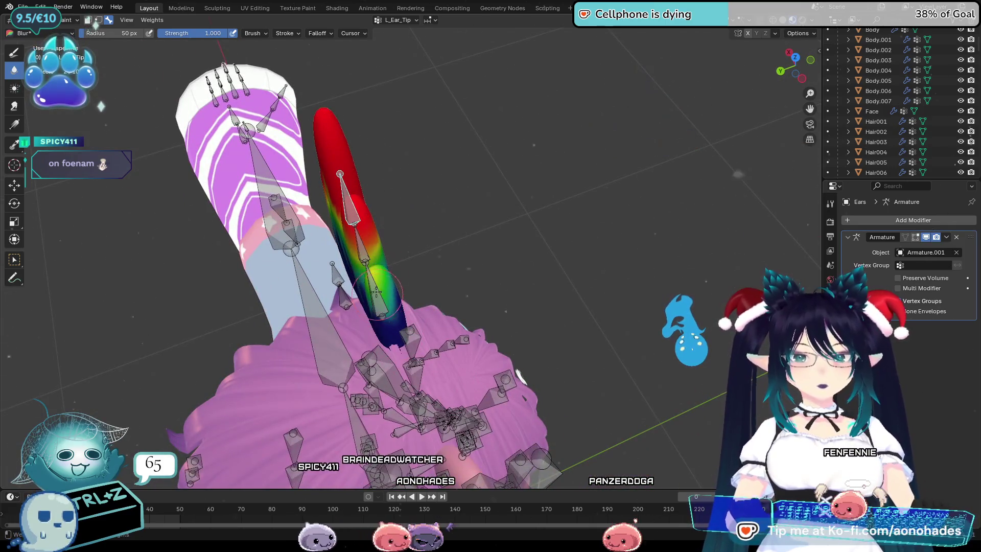
pyautogui.moveTo(499, 339); pyautogui.dragTo(514, 302, button='middle')
pyautogui.press('r')
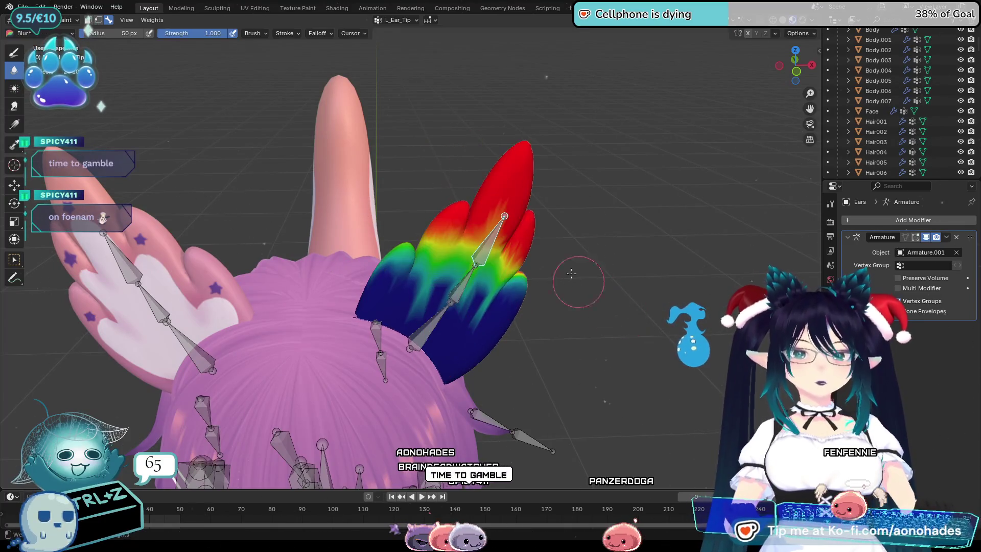
pyautogui.click(576, 343)
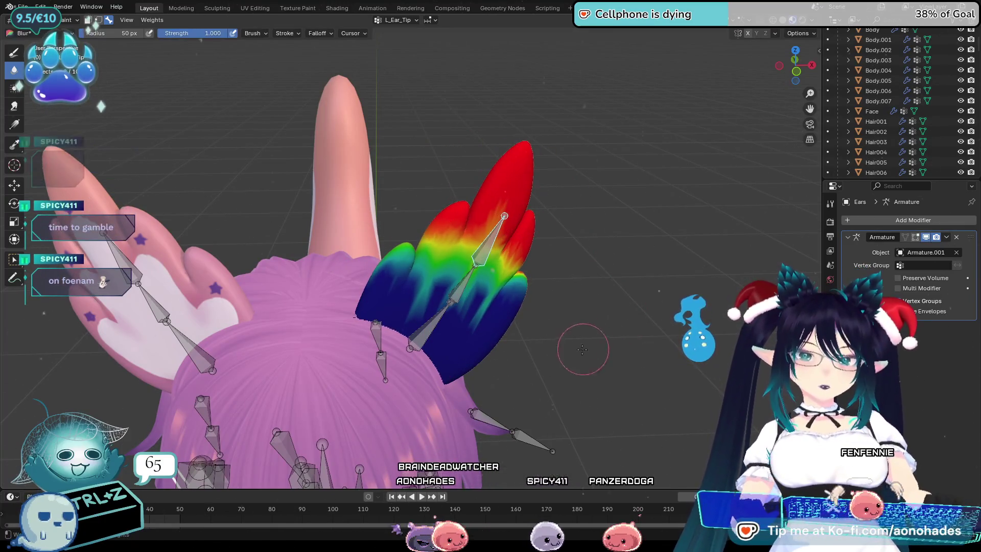
pyautogui.moveTo(584, 356); pyautogui.dragTo(357, 315, button='middle')
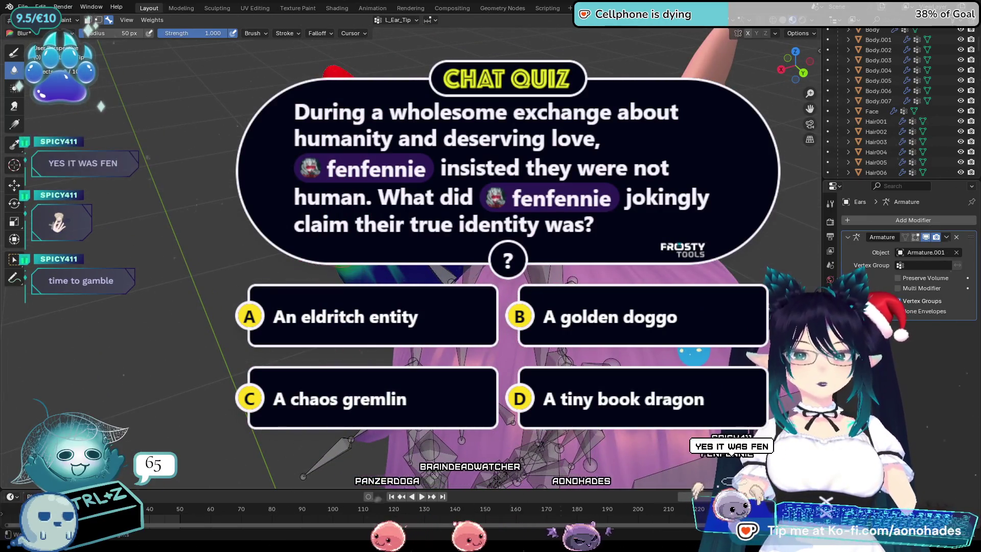
# Orbit around the head and start rotating the L_Ear_Tip bone to check the rainbow ear's weights
pyautogui.moveTo(357, 316); pyautogui.dragTo(296, 306, button='middle')
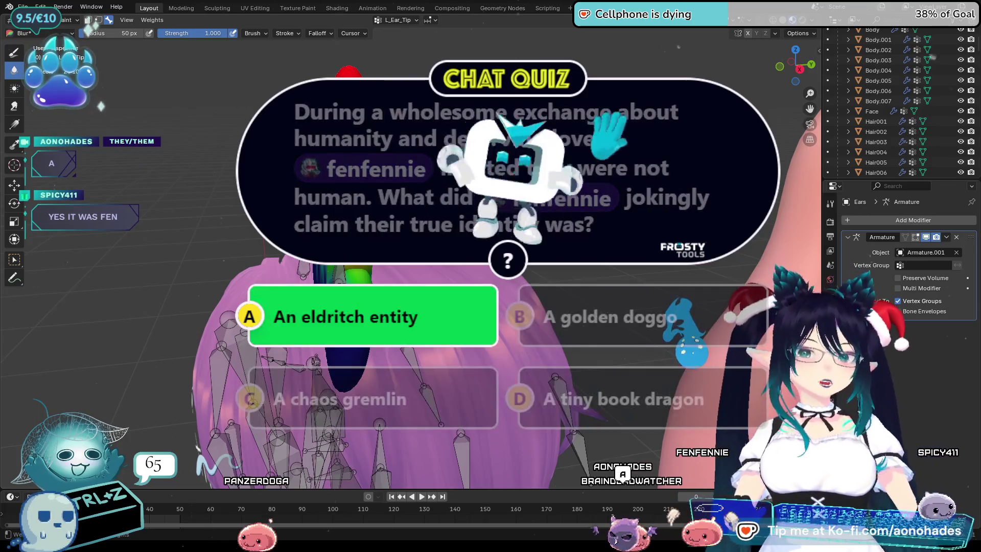
pyautogui.moveTo(296, 307); pyautogui.dragTo(265, 302, button='middle')
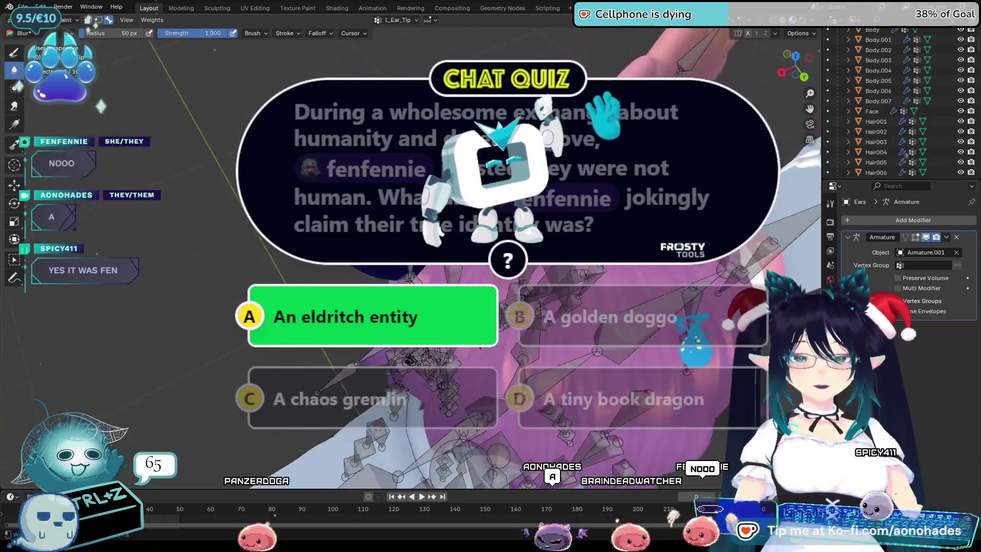
pyautogui.moveTo(353, 291)
pyautogui.mouseDown(button='middle')
pyautogui.moveTo(343, 269)
pyautogui.moveTo(301, 266)
pyautogui.moveTo(312, 261)
pyautogui.mouseUp(button='middle')
pyautogui.press('r')
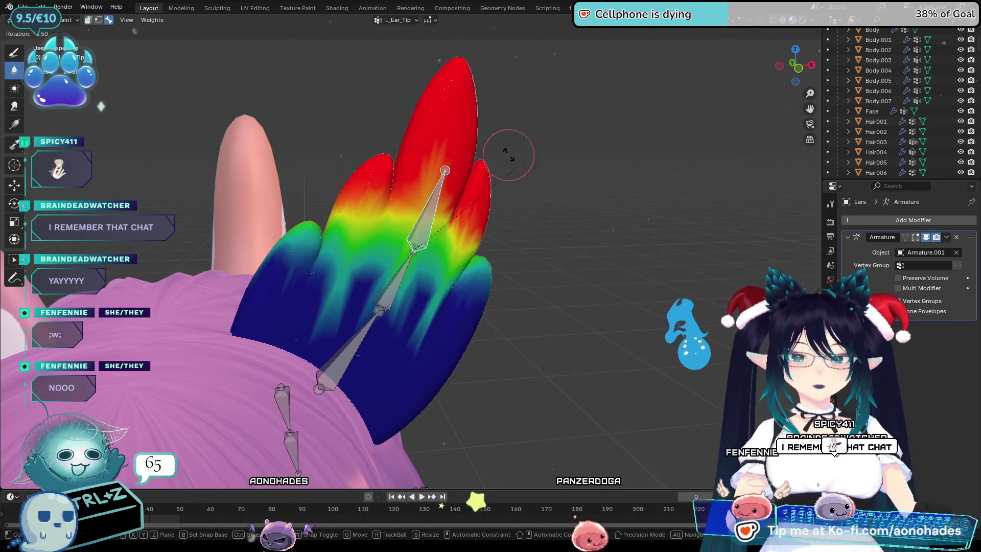
# Confirm the ear tip tilt, then test-rotate the pink ear's bone, keeping its first tilt
pyautogui.click(574, 175)
pyautogui.moveTo(574, 175)
pyautogui.mouseDown(button='middle')
pyautogui.moveTo(559, 226)
pyautogui.moveTo(616, 284)
pyautogui.moveTo(525, 350)
pyautogui.moveTo(387, 212)
pyautogui.mouseUp(button='middle')
pyautogui.keyDown('ctrl'); pyautogui.click(264, 211); pyautogui.keyUp('ctrl')
pyautogui.press('r')
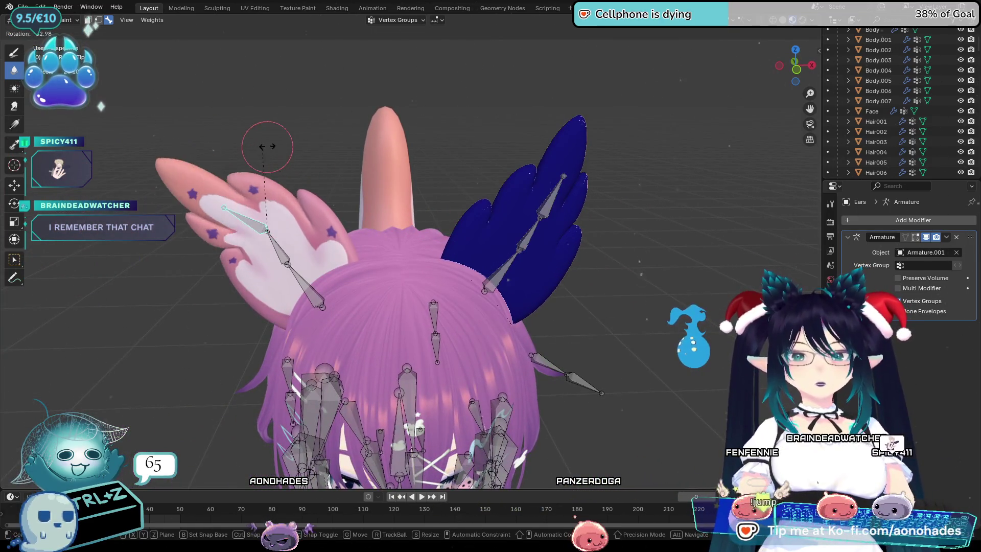
pyautogui.click(287, 254)
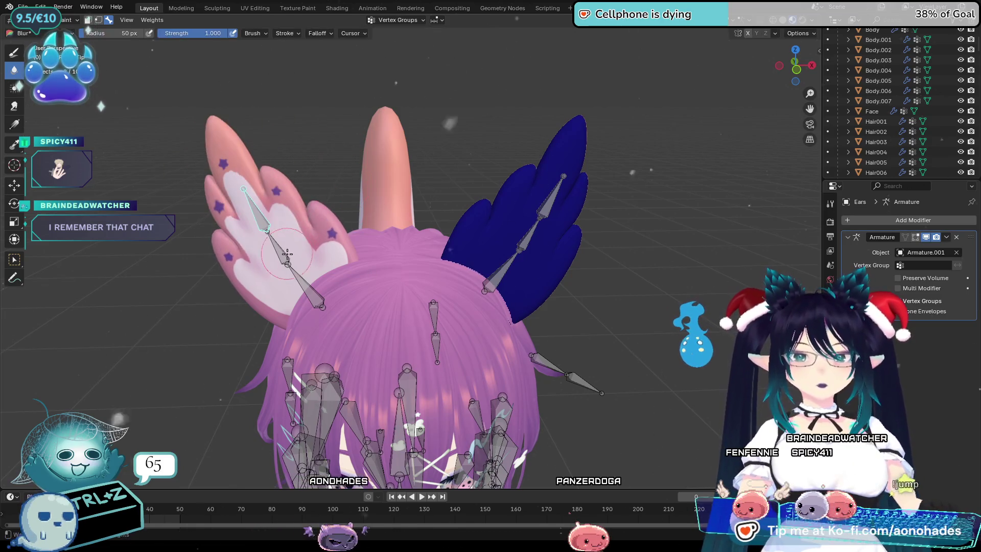
pyautogui.press('r')
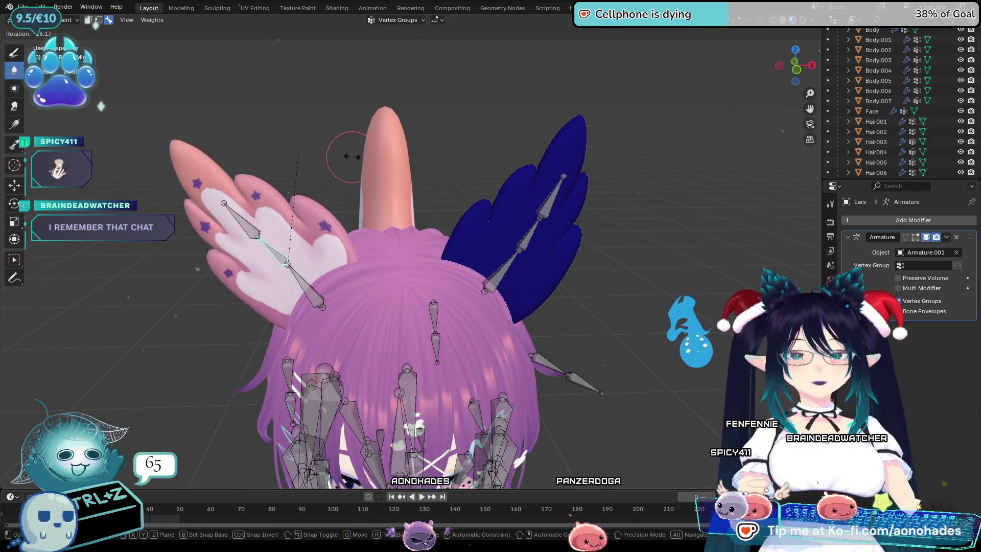
pyautogui.press('Escape')
pyautogui.press('r')
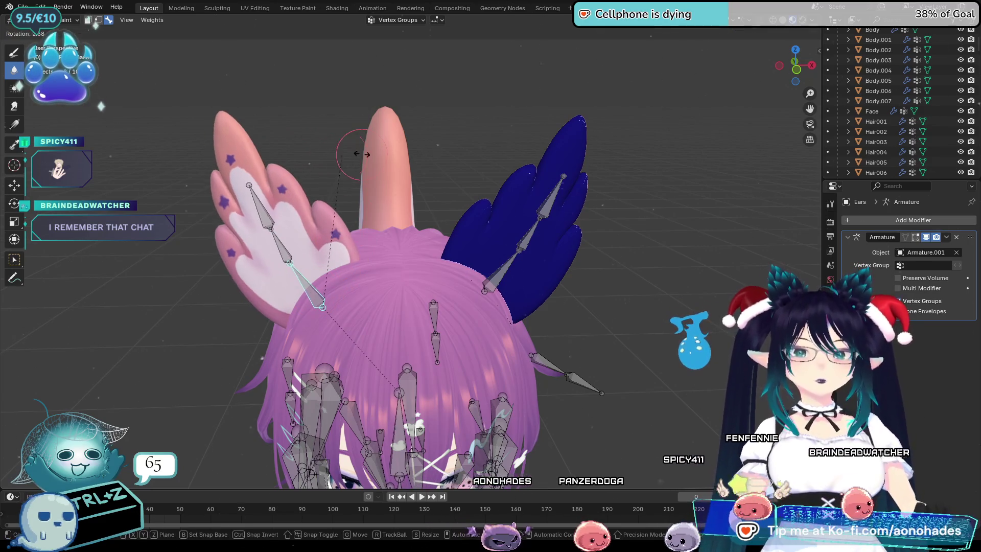
pyautogui.press('Escape')
# In an orthographic view from above, tilt the rainbow ear's L_Ear_Mid and L_Ear_Base bones to new angles
pyautogui.press('KP_5')
pyautogui.moveTo(593, 255)
pyautogui.mouseDown(button='middle')
pyautogui.moveTo(573, 317)
pyautogui.moveTo(521, 228)
pyautogui.mouseUp(button='middle')
pyautogui.keyDown('ctrl'); pyautogui.click(521, 227); pyautogui.keyUp('ctrl')
pyautogui.press('r')
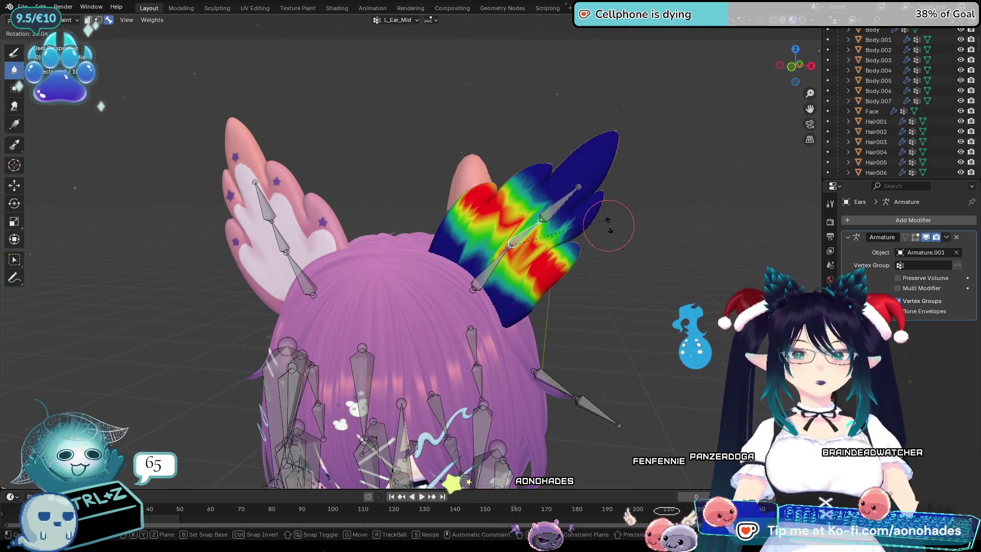
pyautogui.click(588, 205)
pyautogui.keyDown('ctrl'); pyautogui.click(488, 268); pyautogui.keyUp('ctrl')
pyautogui.press('r')
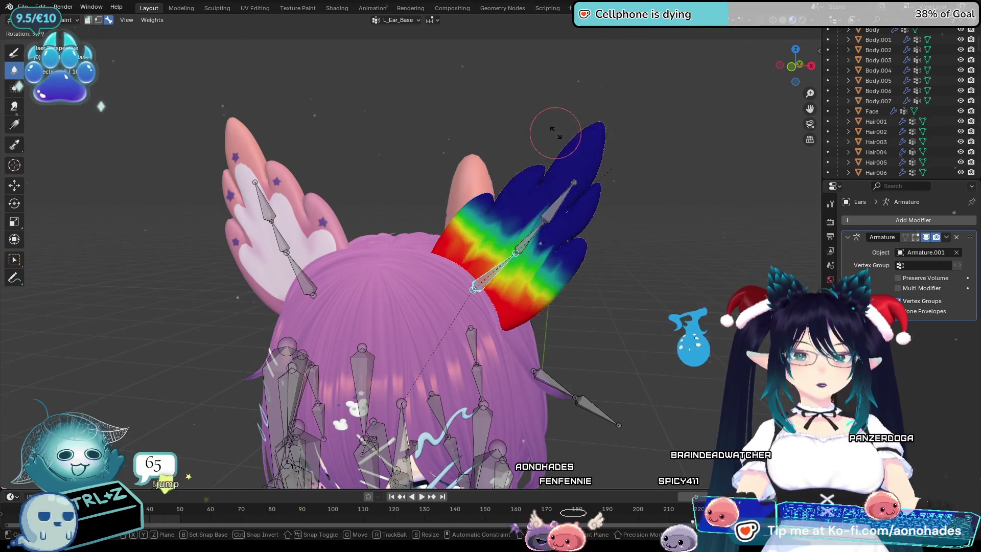
pyautogui.click(546, 199)
# Test-rotate the L_Ear_Tip bone, cancel it, and zoom out to reveal the other ear
pyautogui.keyDown('ctrl'); pyautogui.click(546, 198); pyautogui.keyUp('ctrl')
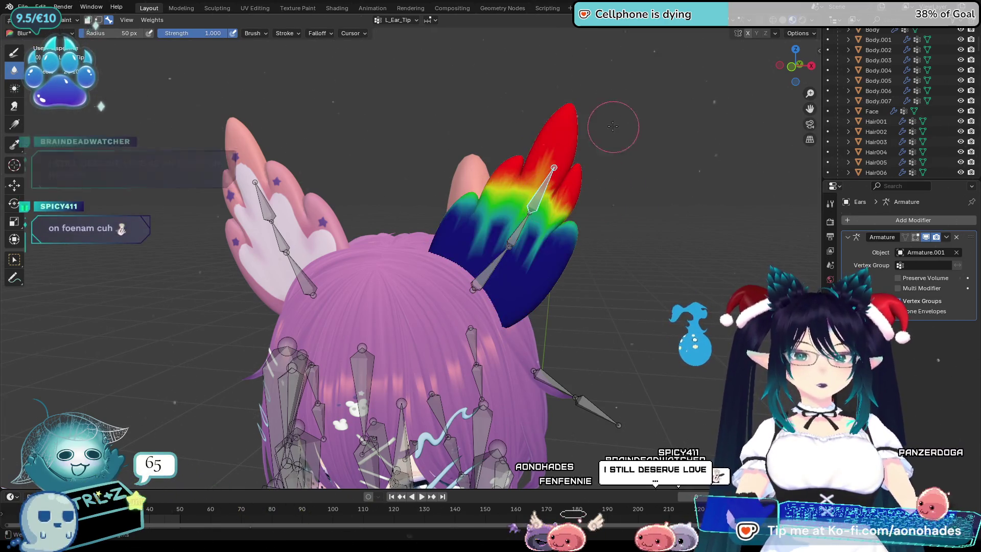
pyautogui.press('r')
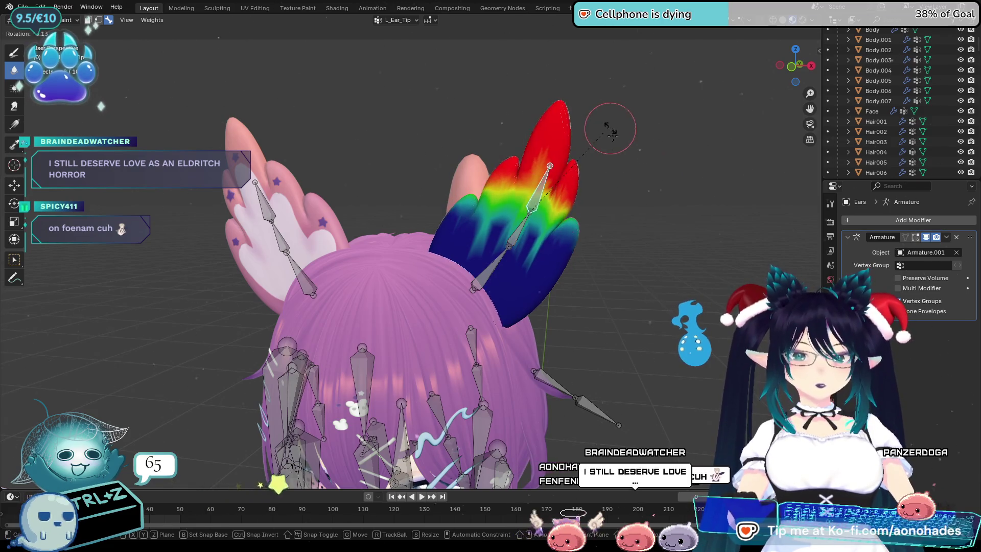
pyautogui.press('Escape')
pyautogui.moveTo(566, 256)
pyautogui.mouseDown(button='middle')
pyautogui.moveTo(541, 263)
pyautogui.moveTo(613, 270)
pyautogui.moveTo(554, 280)
pyautogui.mouseUp(button='middle')
pyautogui.scroll(-1, 554, 281)
pyautogui.scroll(-2, 546, 277)
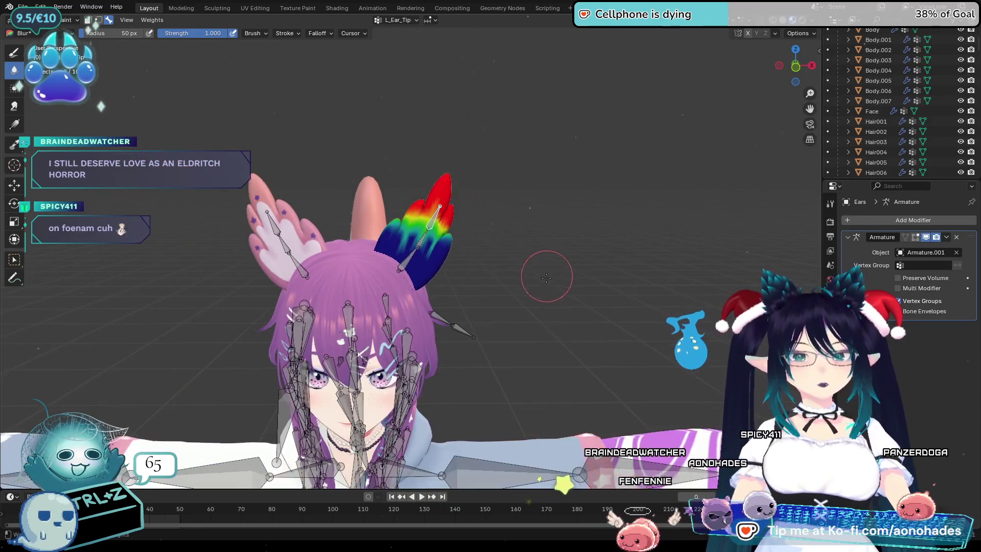
# Leave weight painting for object mode and frame the full T-posed character from near the front
pyautogui.moveTo(544, 333); pyautogui.dragTo(550, 343, button='middle')
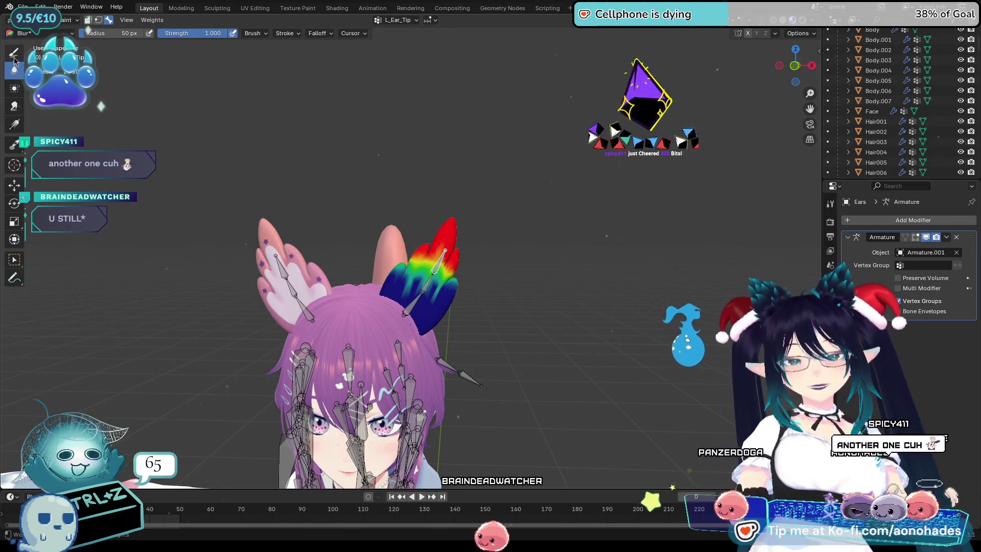
pyautogui.click(58, 31)
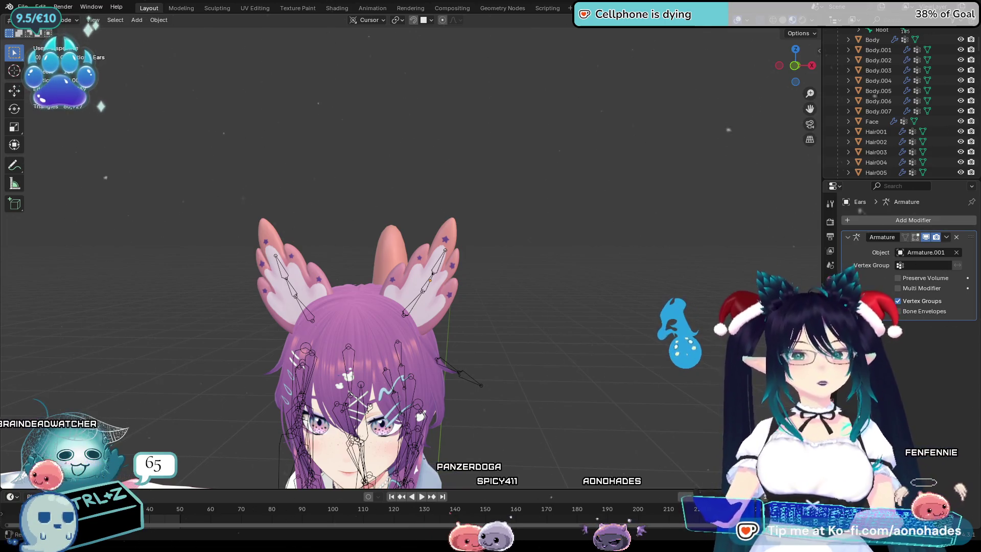
pyautogui.scroll(-1, 408, 258)
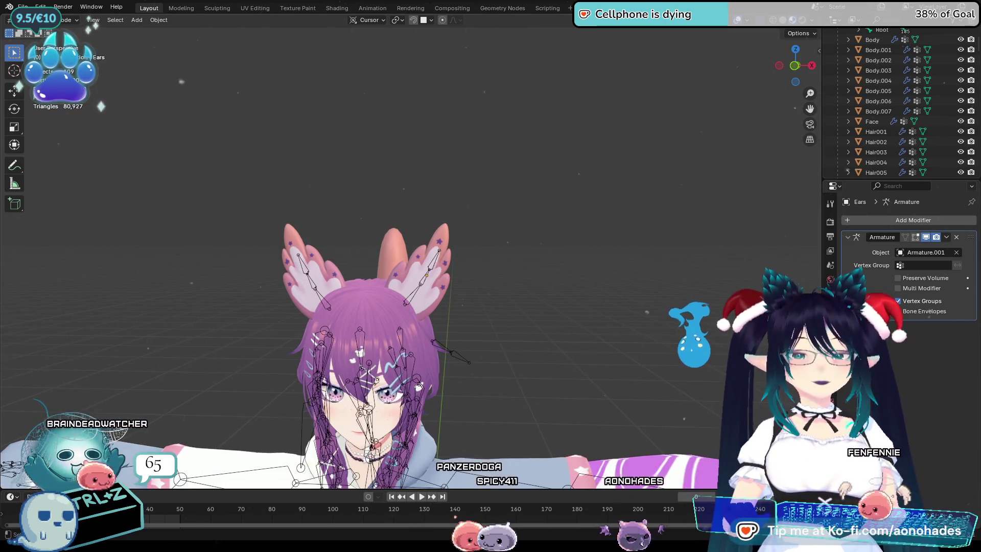
pyautogui.scroll(-2, 647, 331)
pyautogui.scroll(2, 647, 330)
pyautogui.moveTo(633, 341)
pyautogui.keyDown('shift'); pyautogui.mouseDown(button='middle')
pyautogui.moveTo(659, 325)
pyautogui.moveTo(705, 322)
pyautogui.moveTo(664, 316)
pyautogui.moveTo(625, 346)
pyautogui.moveTo(620, 331)
pyautogui.mouseUp(button='middle'); pyautogui.keyUp('shift')
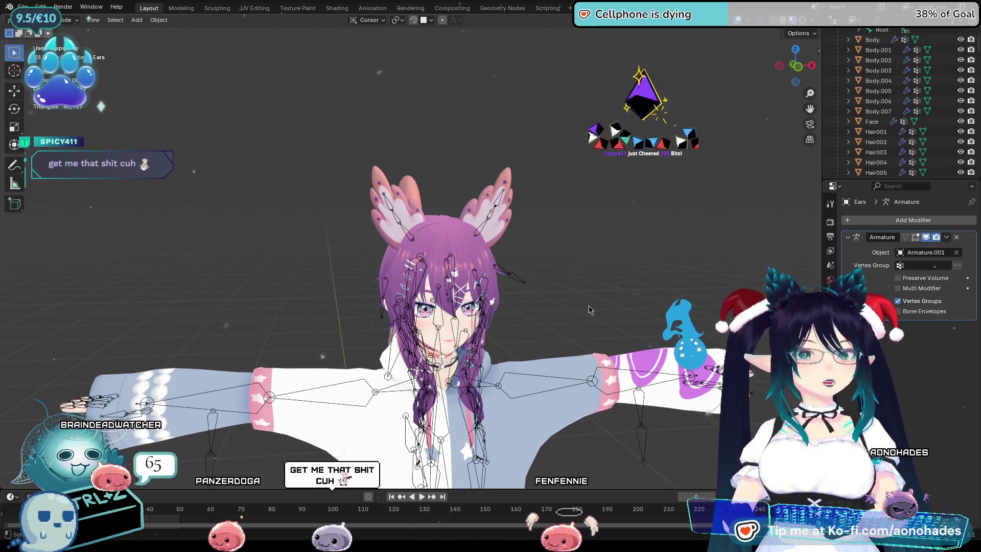
pyautogui.moveTo(590, 309)
pyautogui.mouseDown(button='middle')
pyautogui.moveTo(571, 358)
pyautogui.moveTo(461, 367)
pyautogui.moveTo(503, 388)
pyautogui.moveTo(542, 386)
pyautogui.mouseUp(button='middle')
pyautogui.moveTo(631, 400); pyautogui.dragTo(446, 175, button='middle')
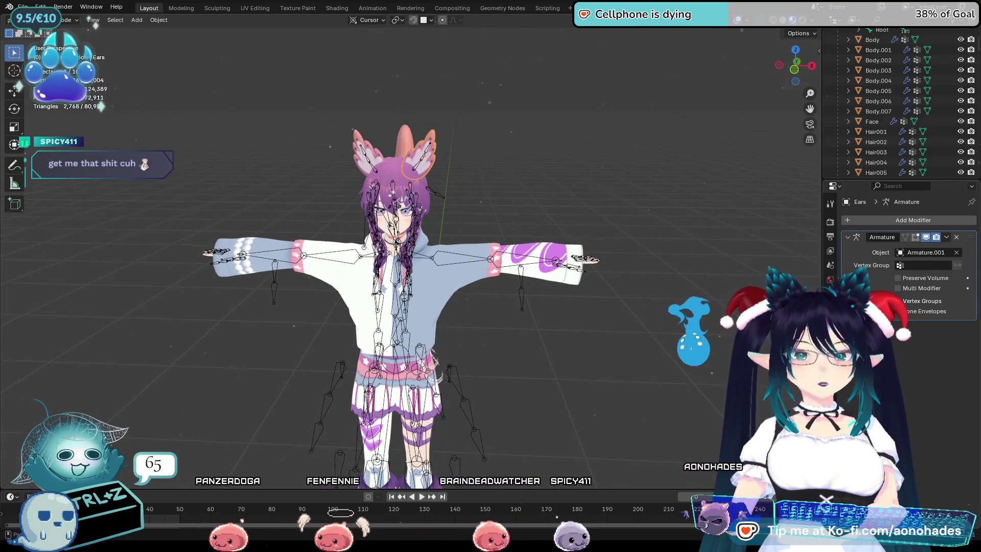
# Add Soft Body physics to the ear mesh in the Physics properties, re-adding it after an undo
pyautogui.click(830, 355)
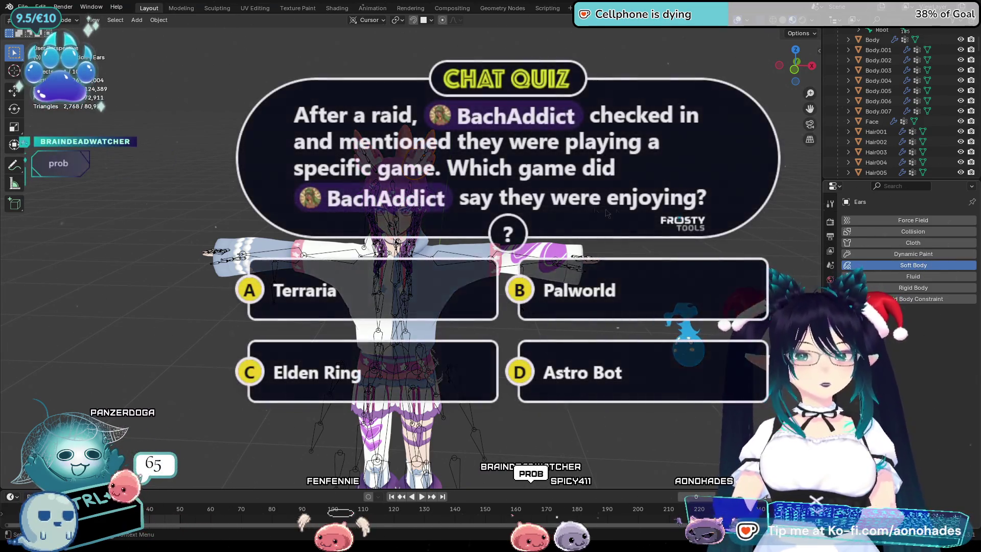
pyautogui.click(913, 265)
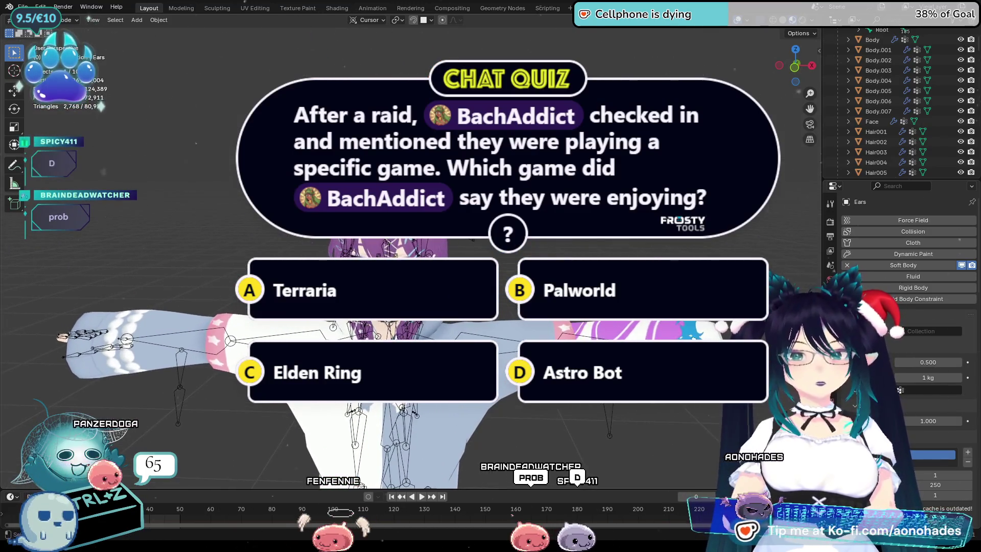
pyautogui.hotkey('ctrl', 'z')
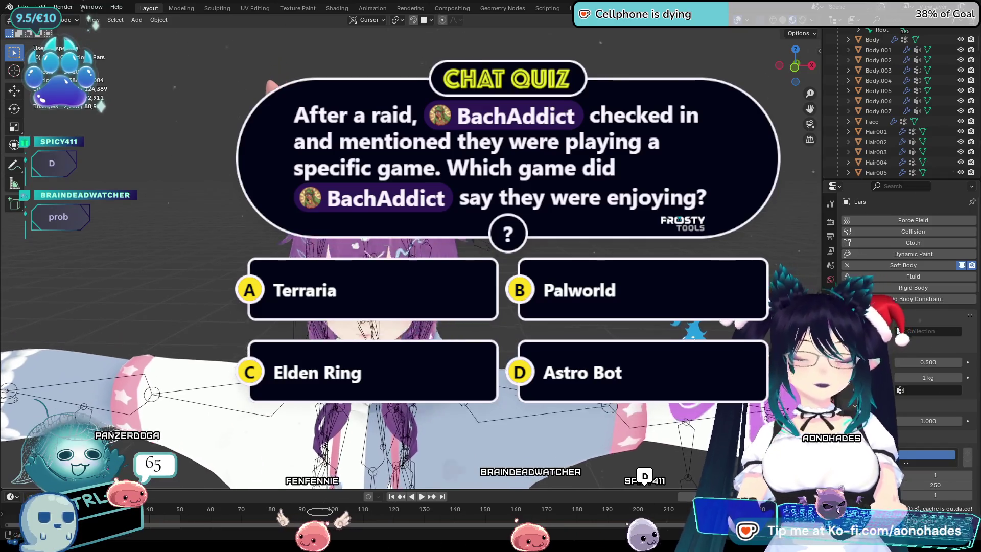
pyautogui.click(913, 265)
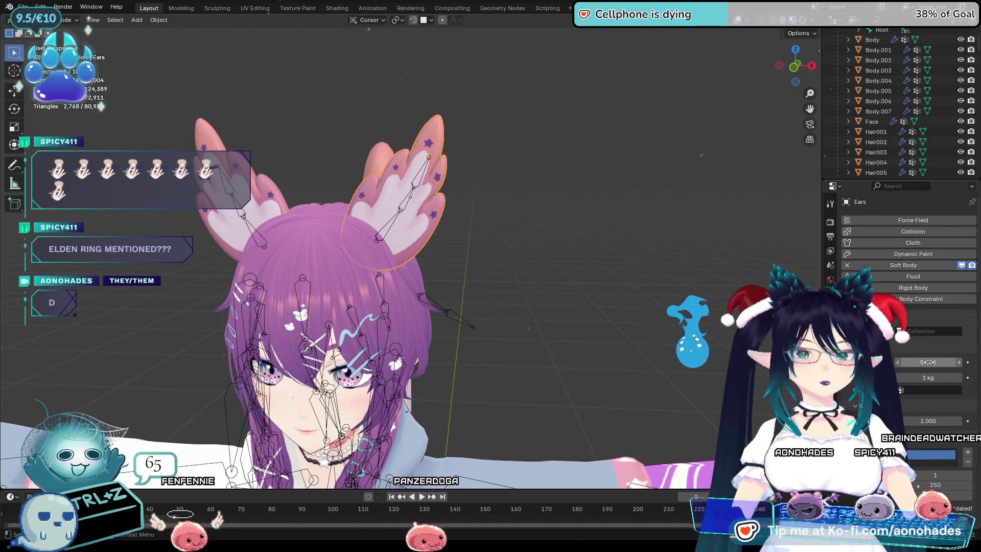
pyautogui.click(929, 361)
# Set the soft-body friction to 0.100 and edit the simulation cache's End frame
pyautogui.write('0.1')
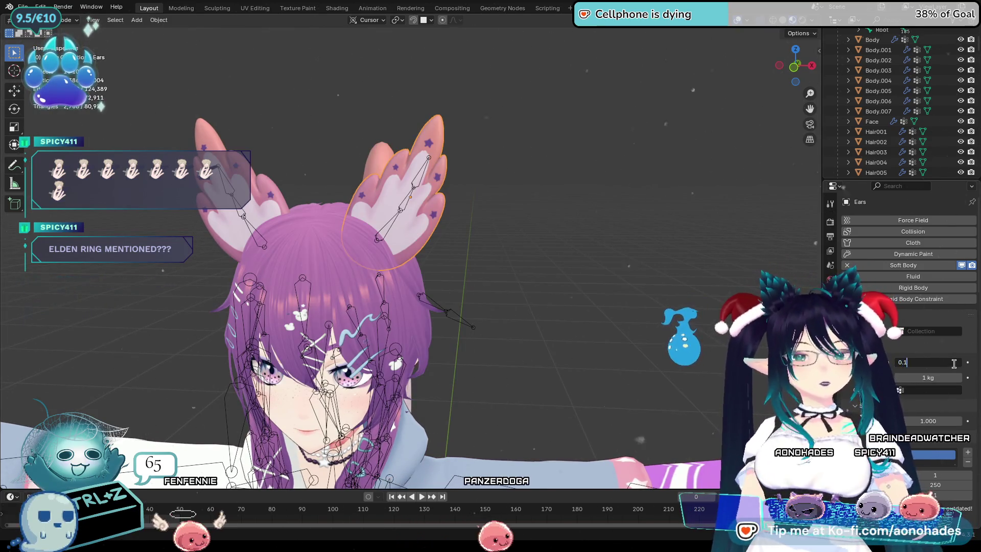
pyautogui.press('Return')
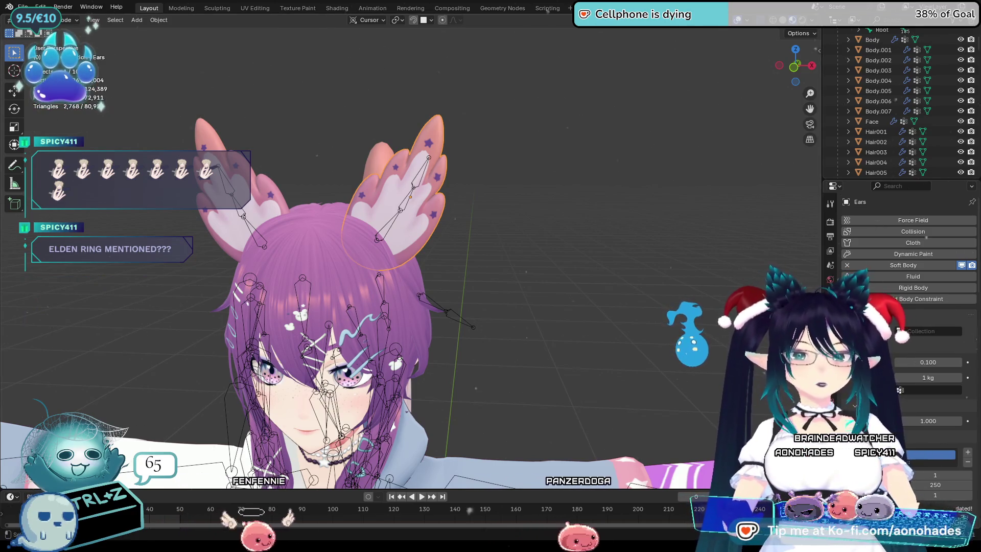
pyautogui.scroll(-8, 922, 325)
pyautogui.click(922, 324)
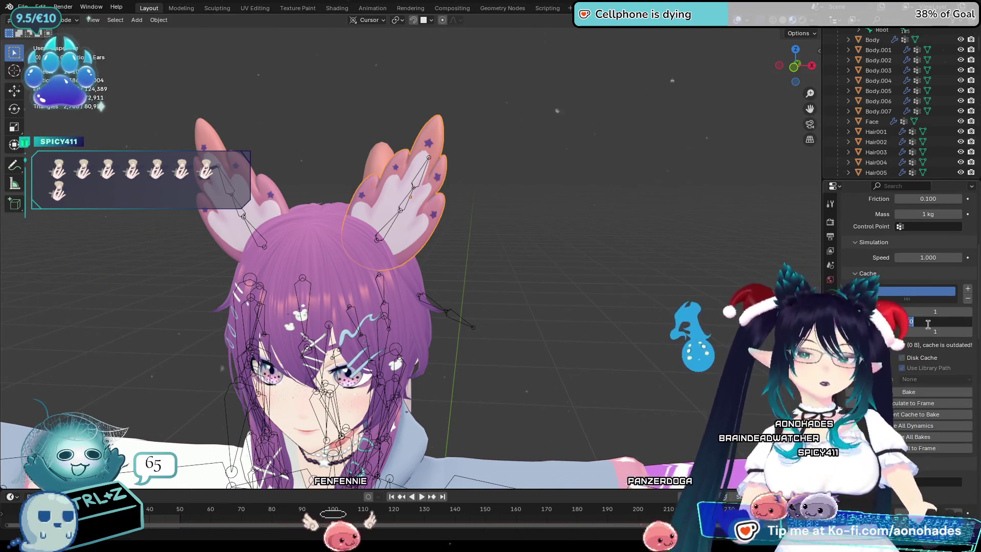
# Play the ear jiggle test, stop it and rewind to frame 0
pyautogui.scroll(-10, 923, 320)
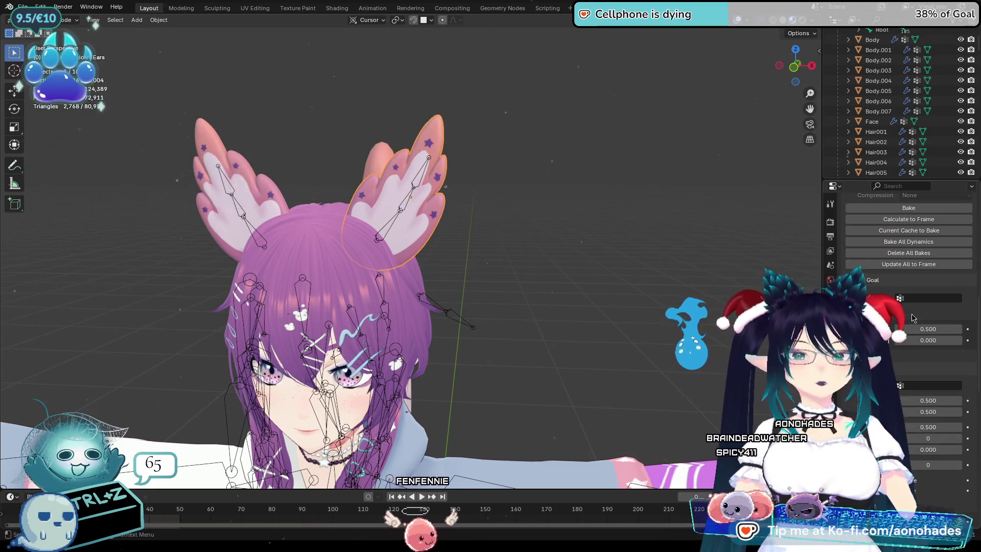
pyautogui.scroll(-1, 914, 313)
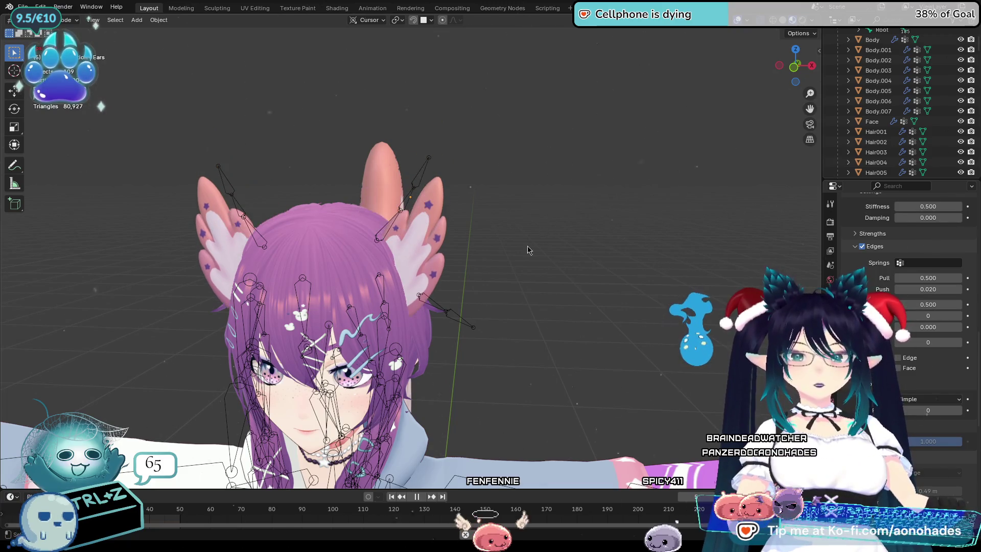
pyautogui.press('Escape')
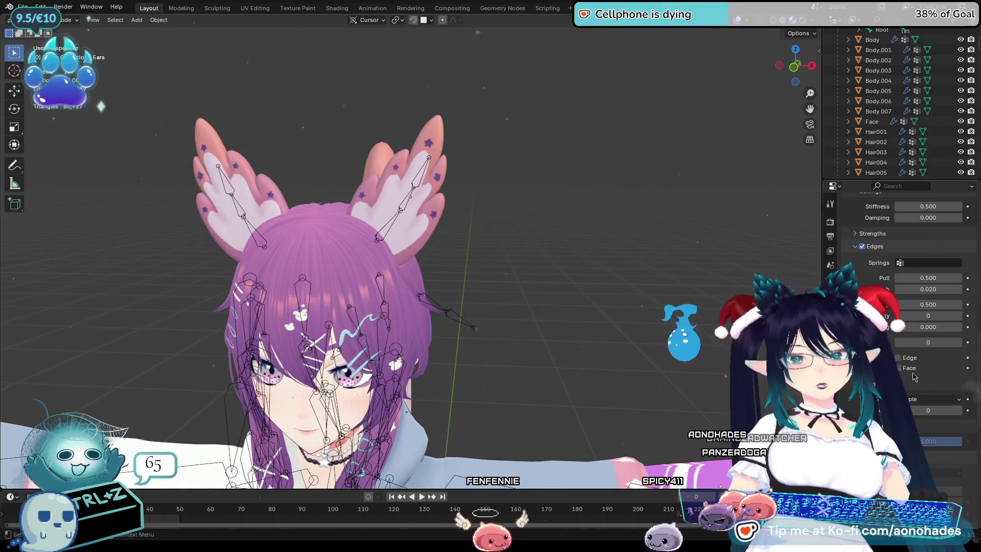
pyautogui.scroll(-1, 904, 365)
pyautogui.scroll(-6, 903, 366)
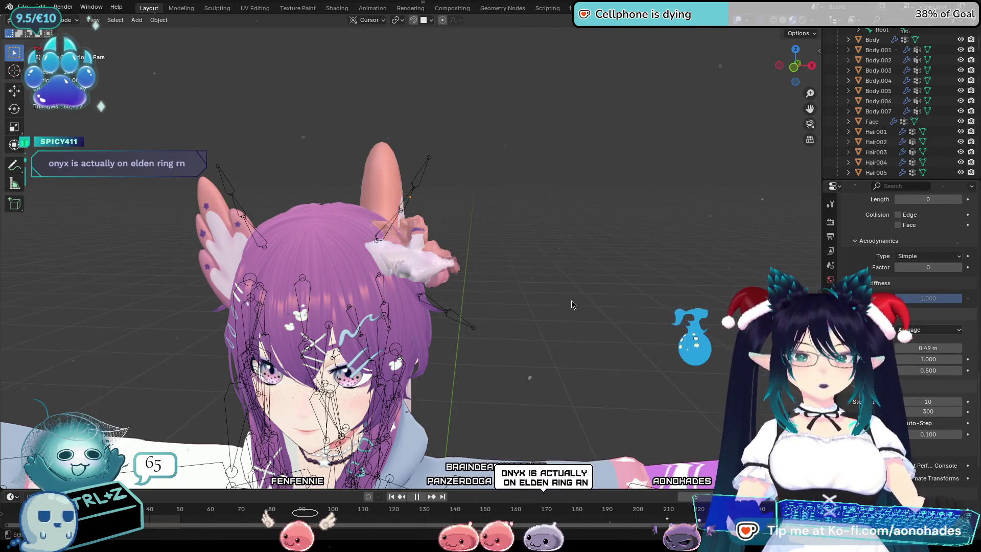
pyautogui.press('space')
pyautogui.hotkey('shift', 'Left')
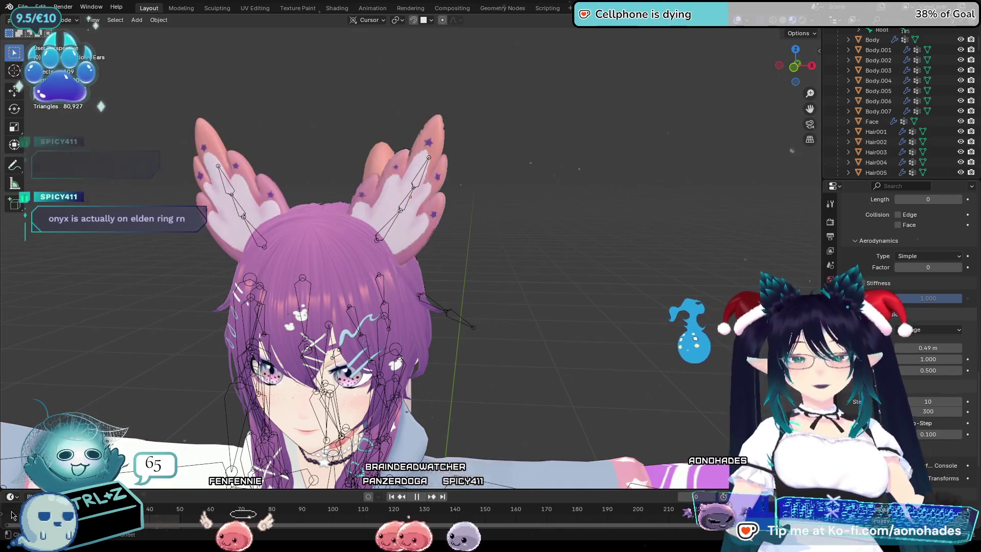
pyautogui.moveTo(605, 300); pyautogui.dragTo(609, 297, button='middle')
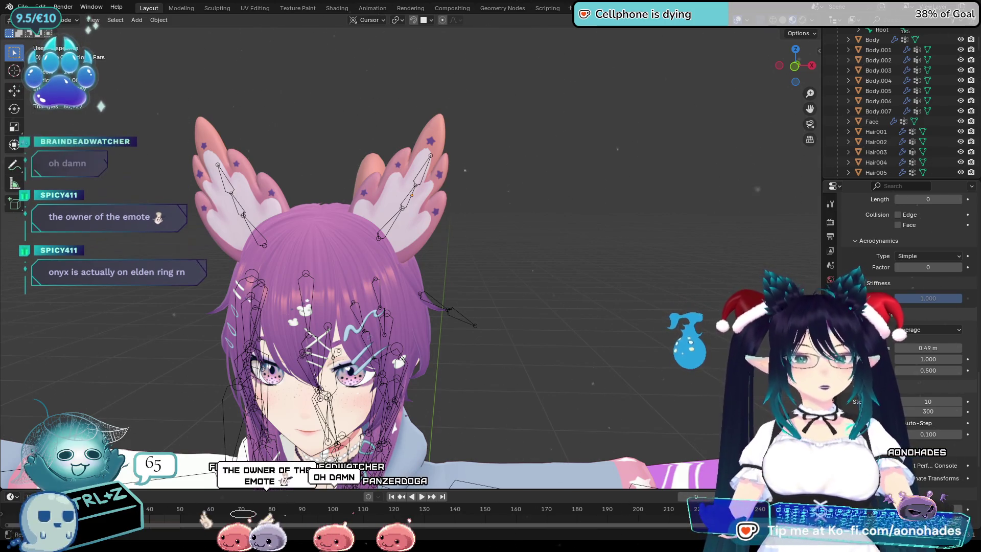
pyautogui.scroll(-2, 905, 306)
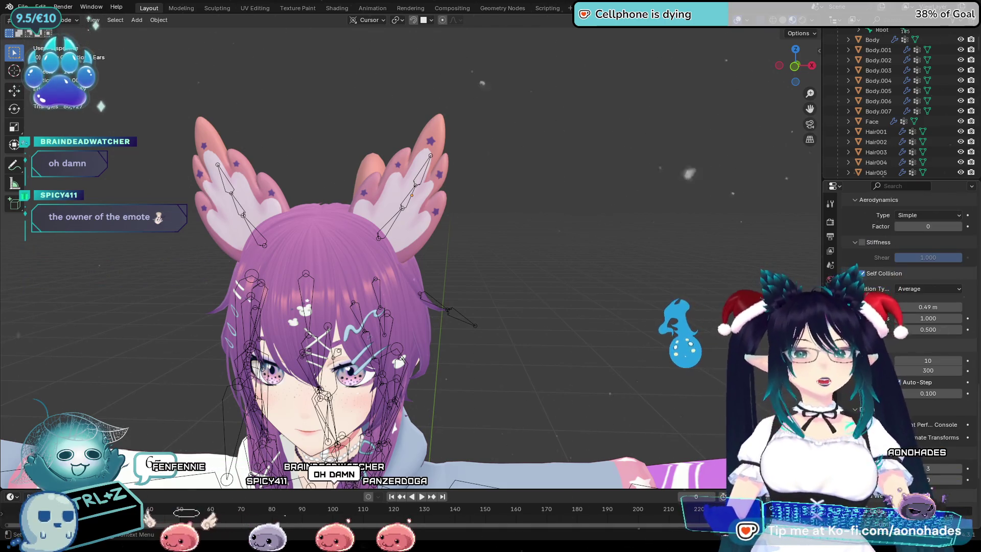
pyautogui.scroll(-1, 905, 307)
pyautogui.scroll(-1, 904, 306)
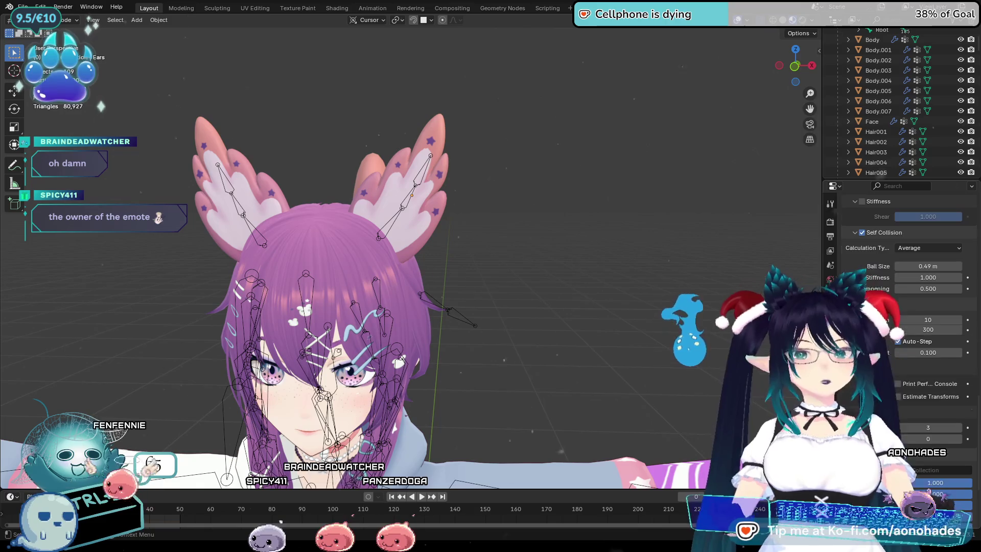
pyautogui.scroll(-6, 905, 307)
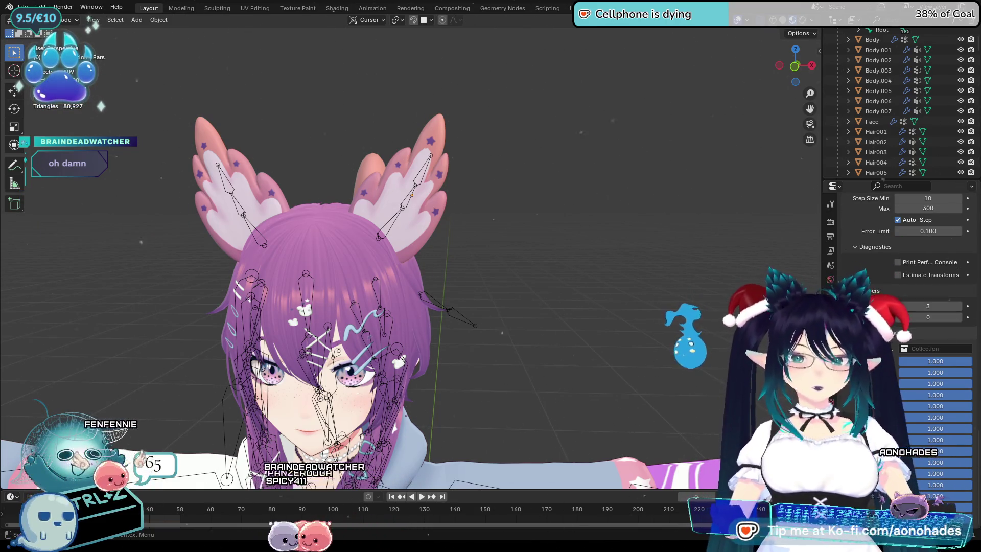
pyautogui.scroll(12, 904, 307)
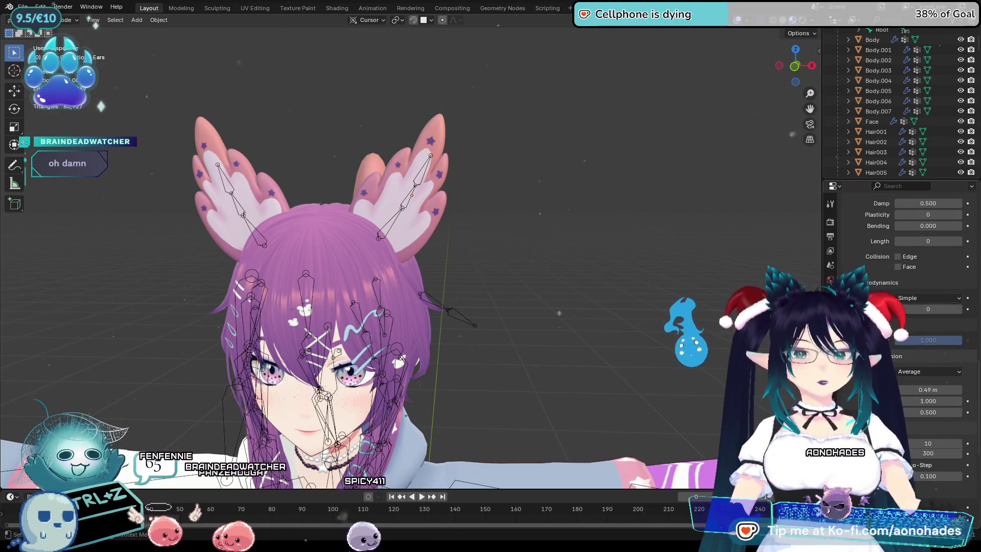
pyautogui.scroll(8, 904, 307)
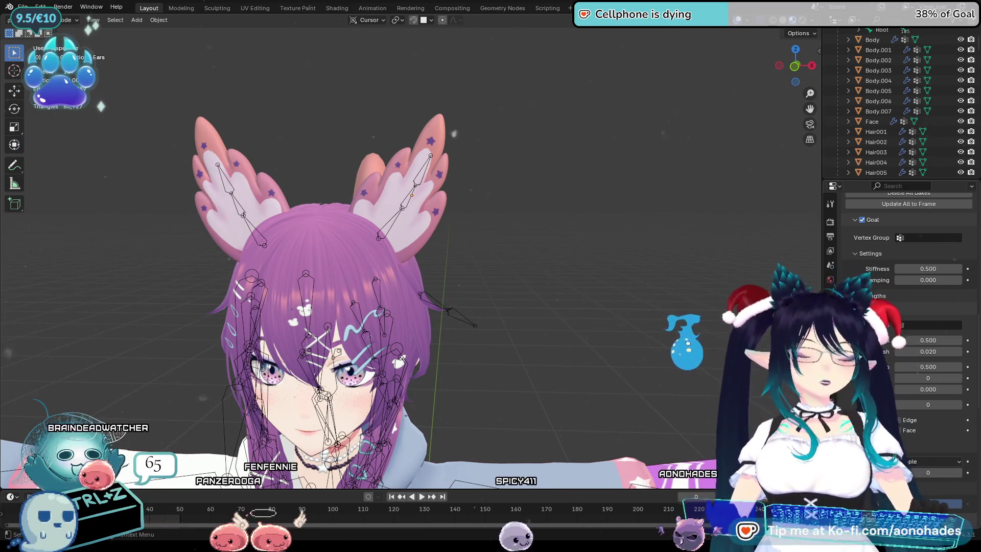
pyautogui.scroll(12, 905, 307)
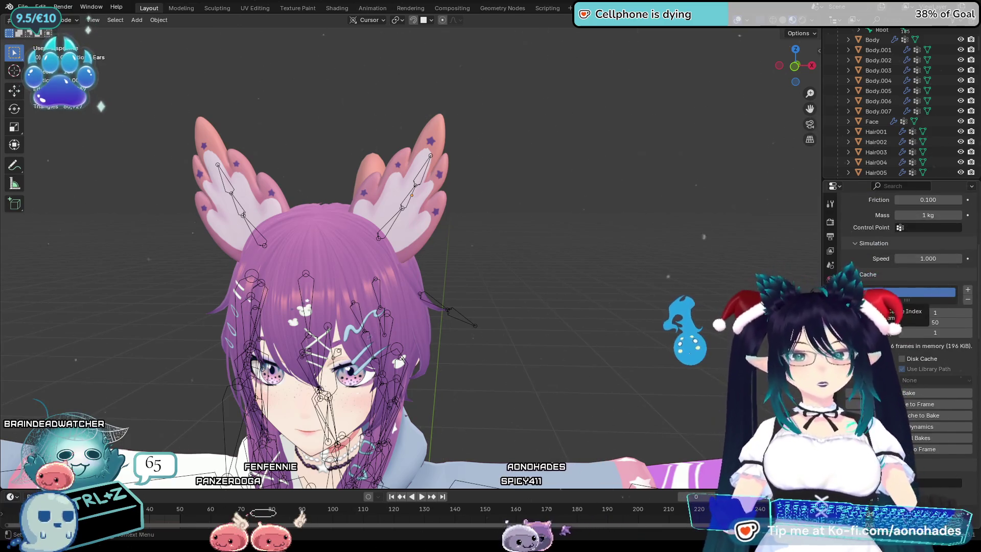
pyautogui.scroll(-7, 904, 306)
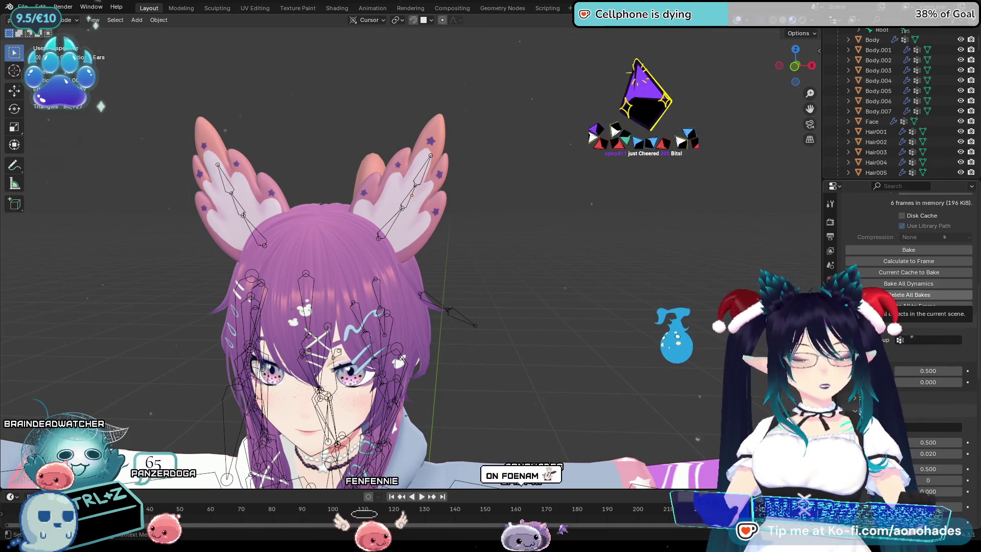
pyautogui.scroll(-10, 905, 307)
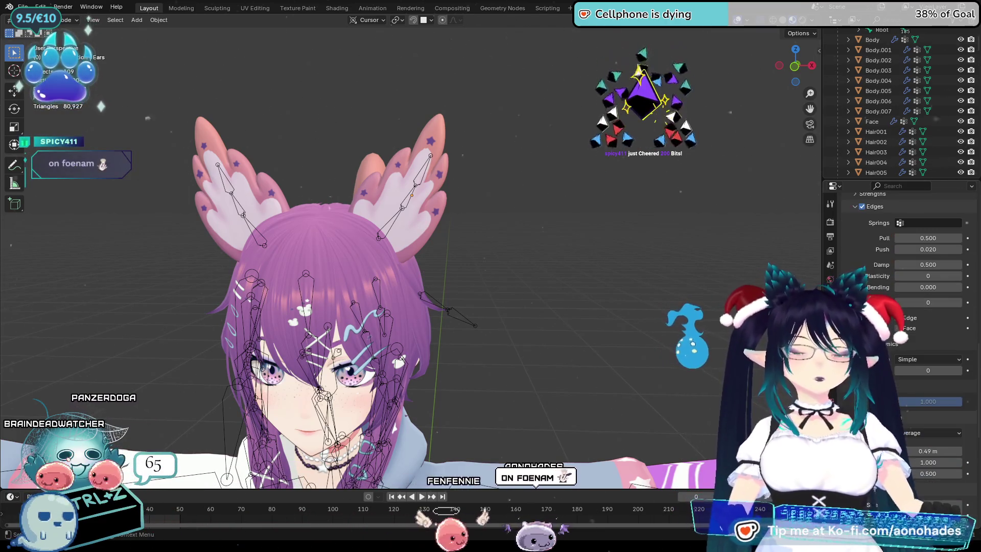
# Set the soft body's edge Bending stiffness to 10.000
pyautogui.click(921, 277)
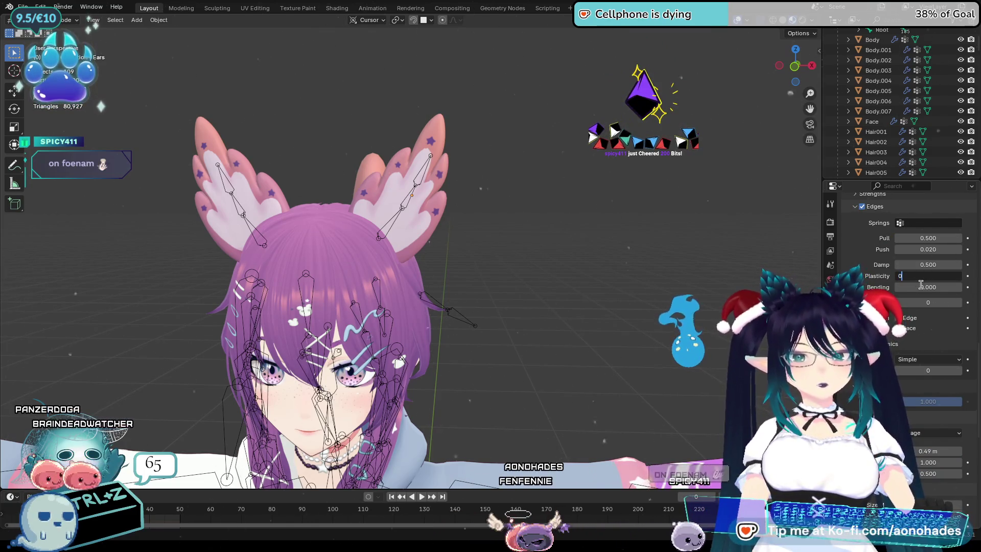
pyautogui.click(928, 287)
pyautogui.write('10')
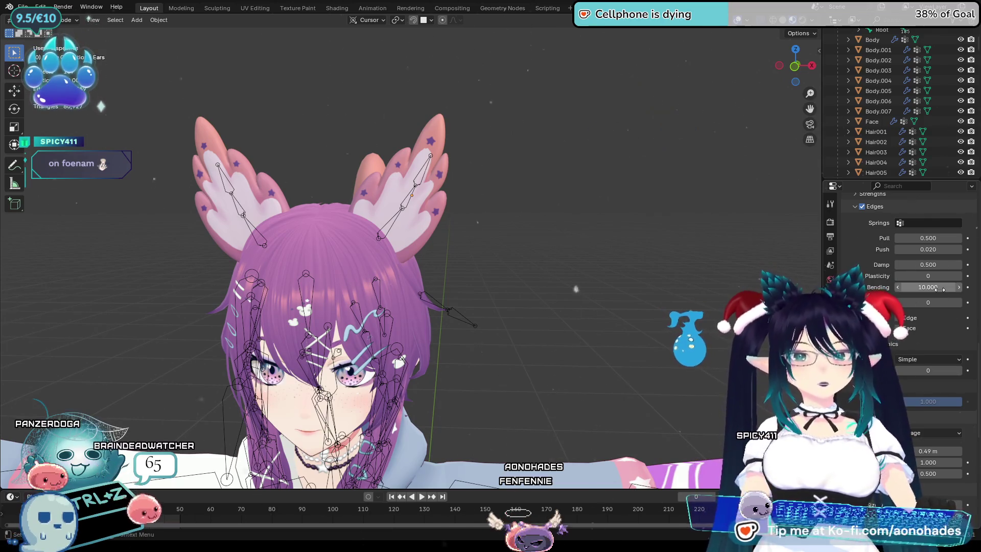
pyautogui.press('Return')
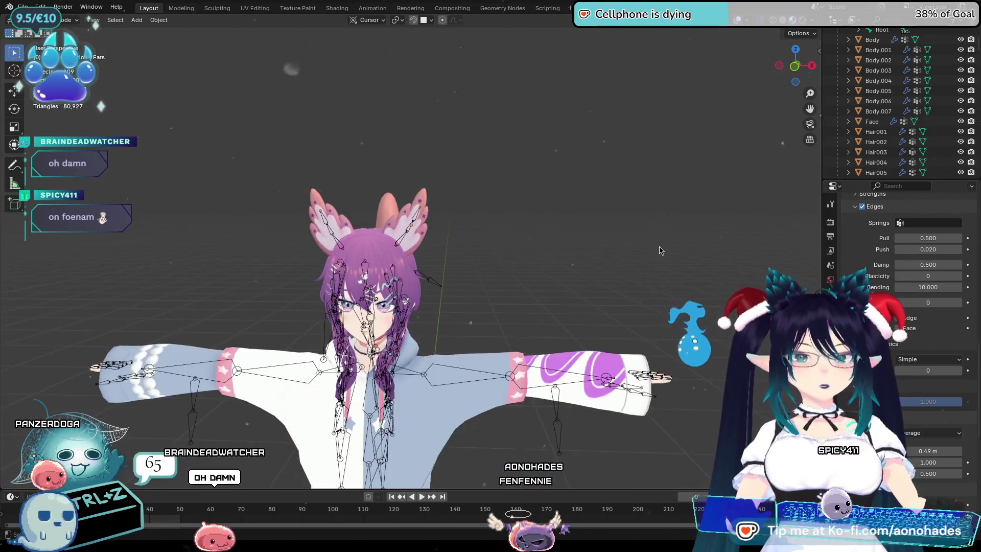
# Use J_Bip_C_Head.001 as the goal vertex group and briefly play the jiggle test
pyautogui.scroll(5, 849, 261)
pyautogui.click(915, 237)
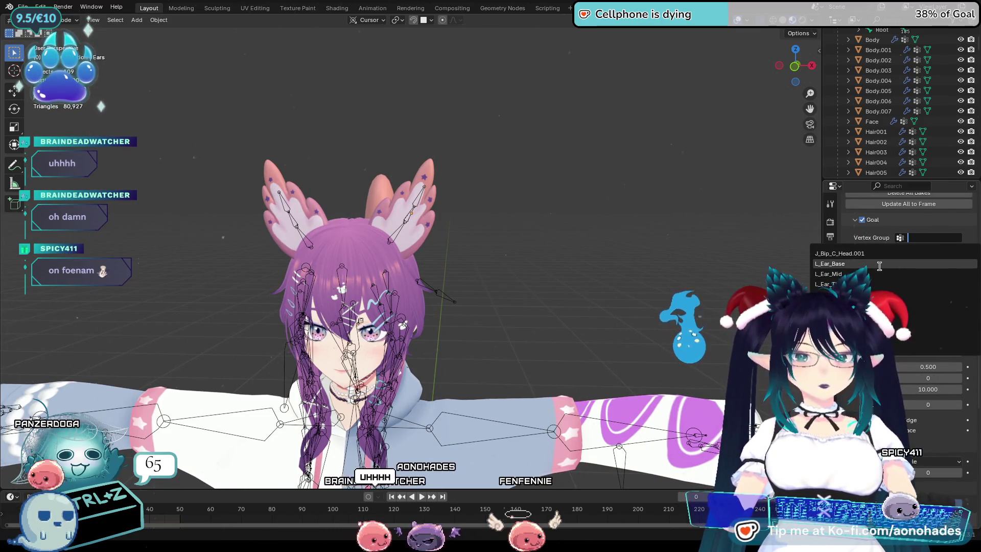
pyautogui.click(869, 253)
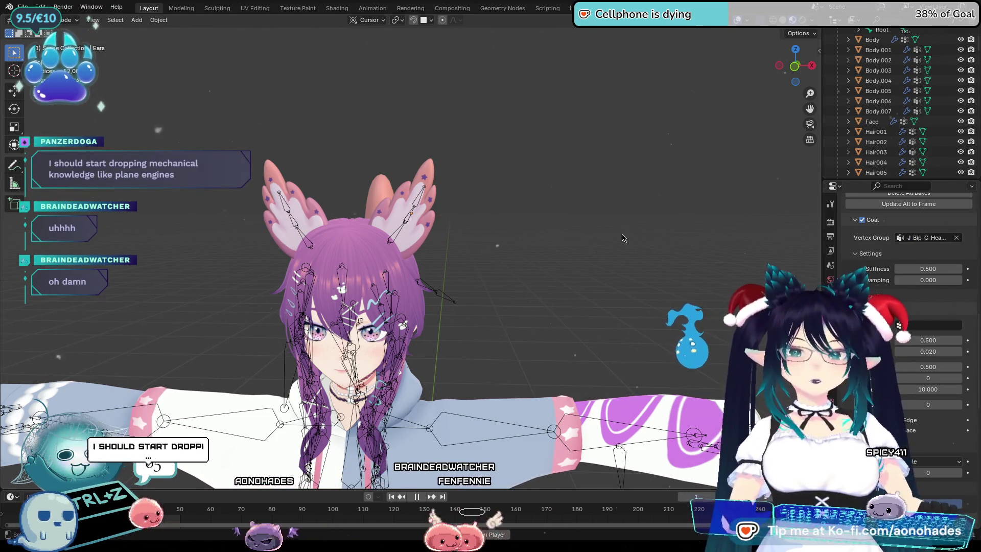
pyautogui.press('space')
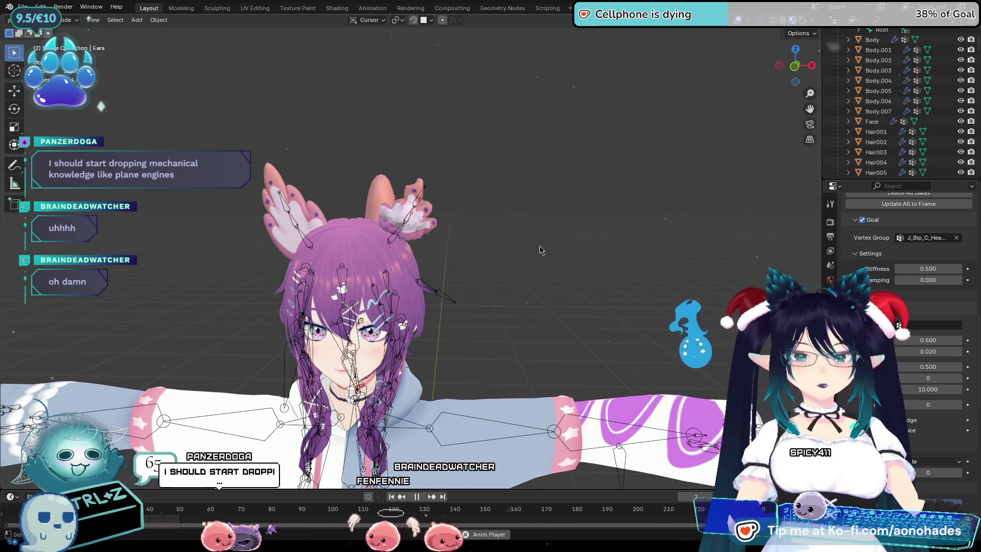
pyautogui.press('space')
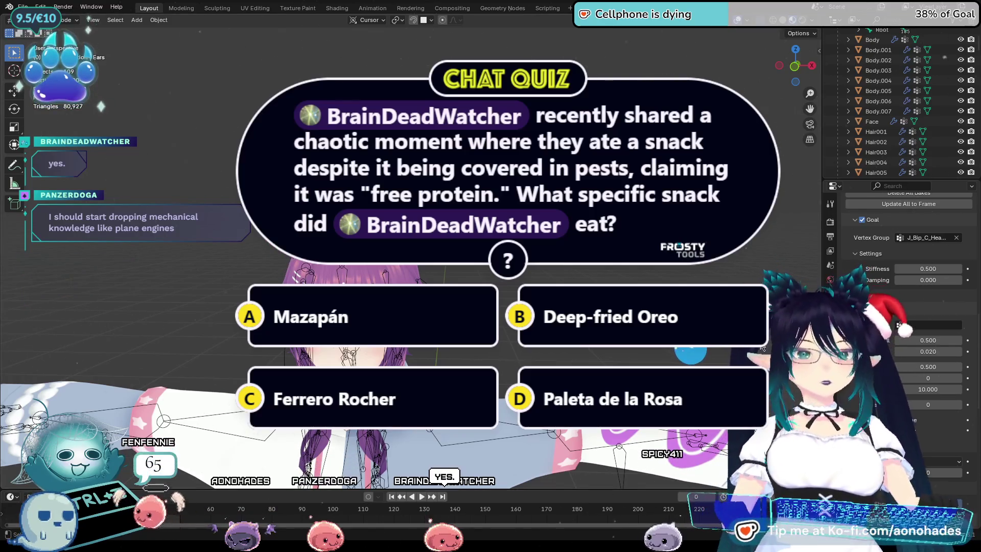
# Clear the head bone group from the soft-body Goal and choose L_Ear_Base instead
pyautogui.click(957, 238)
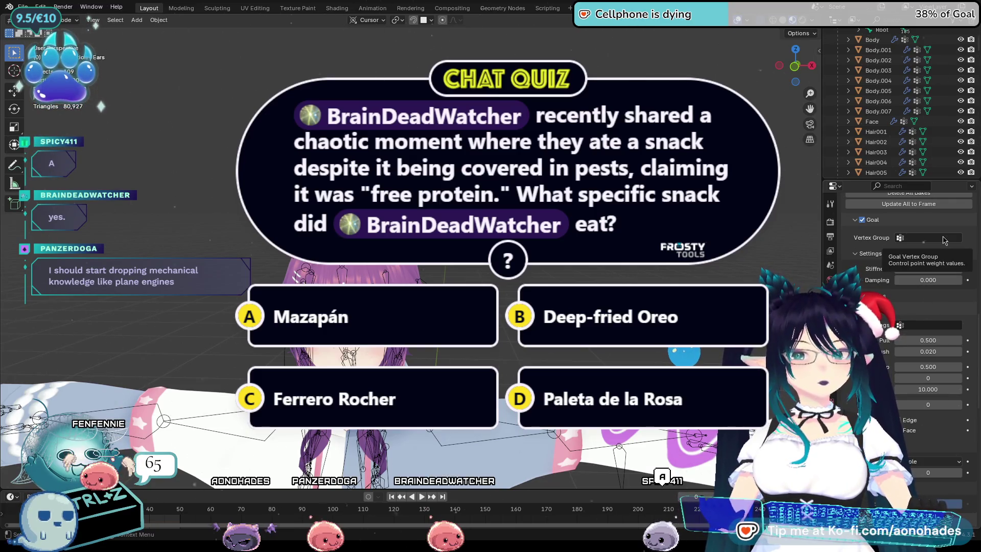
pyautogui.click(945, 238)
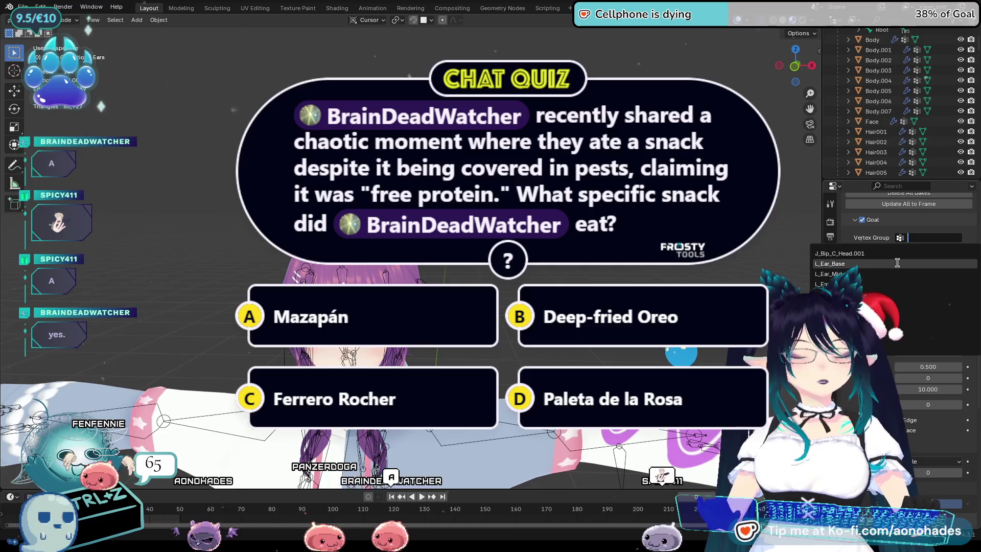
pyautogui.click(915, 266)
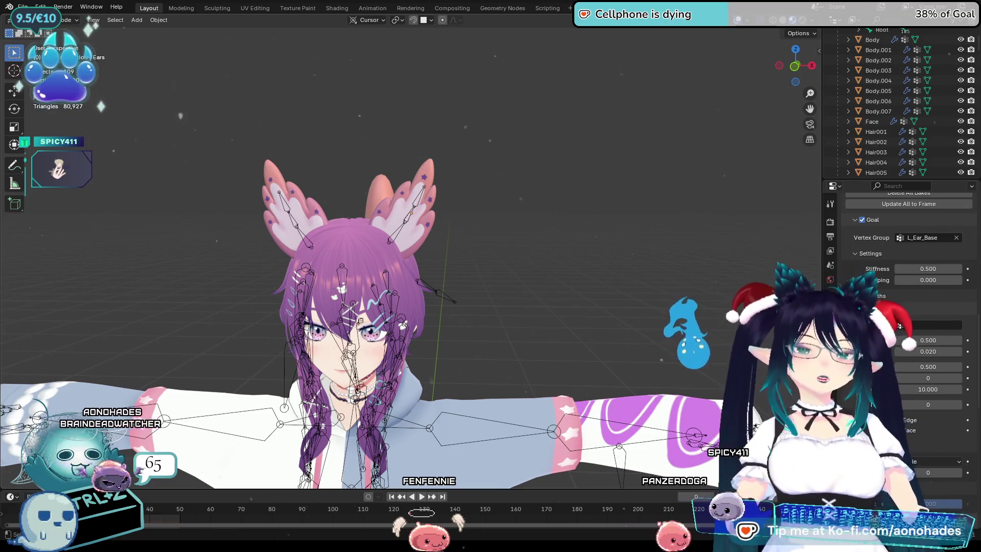
pyautogui.moveTo(531, 220)
pyautogui.mouseDown(button='middle')
pyautogui.moveTo(603, 234)
pyautogui.moveTo(606, 257)
pyautogui.mouseUp(button='middle')
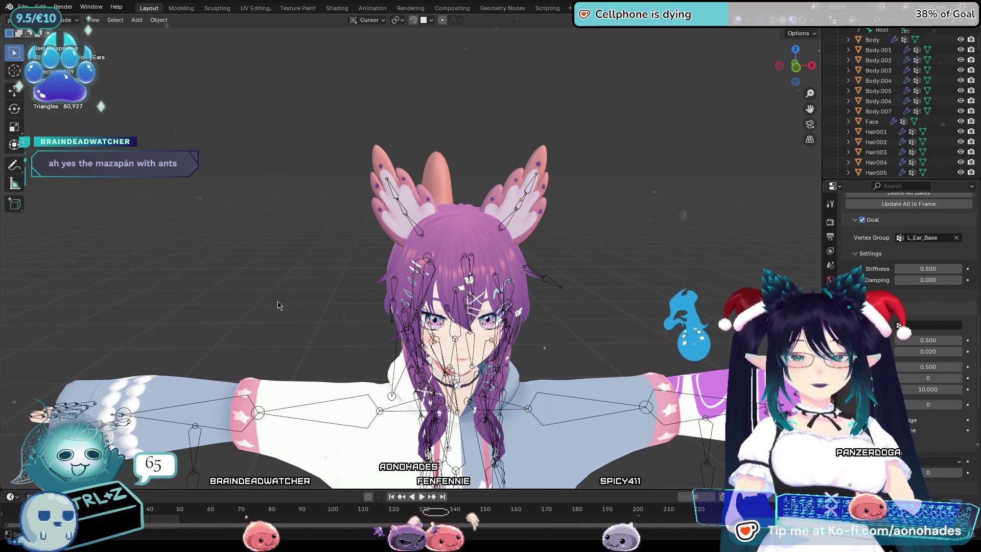
# Play and stop the ear jiggle simulation, then rewind to frame 0
pyautogui.press('space')
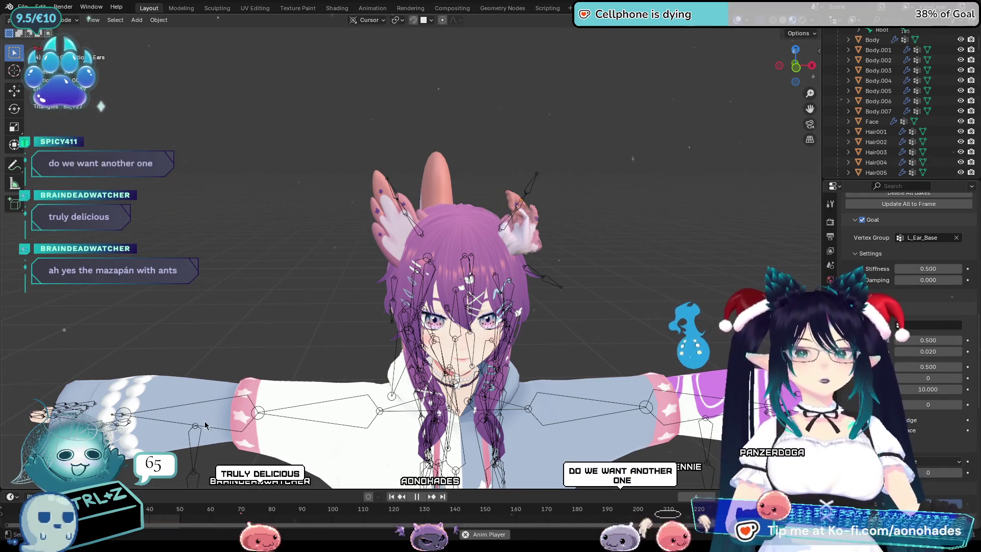
pyautogui.press('space')
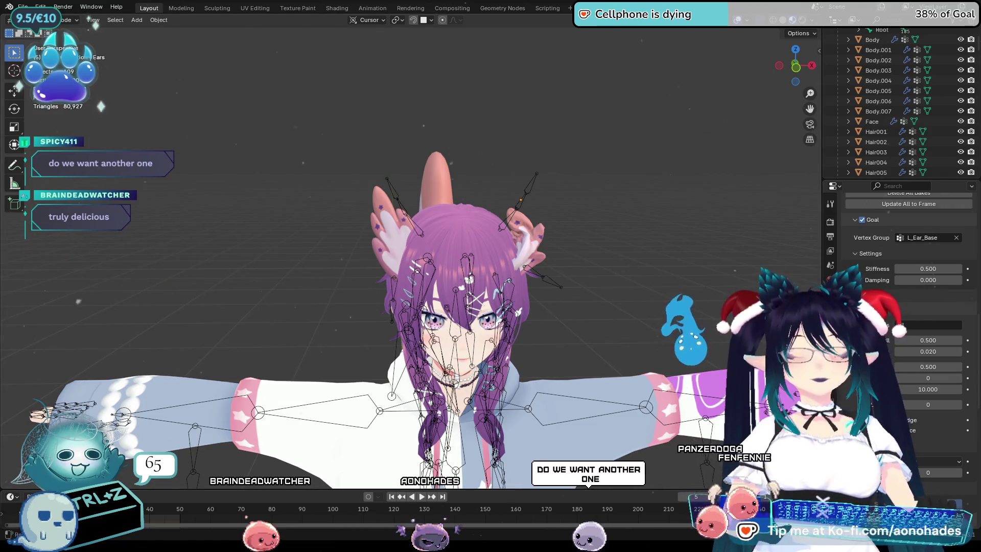
pyautogui.hotkey('shift', 'Left')
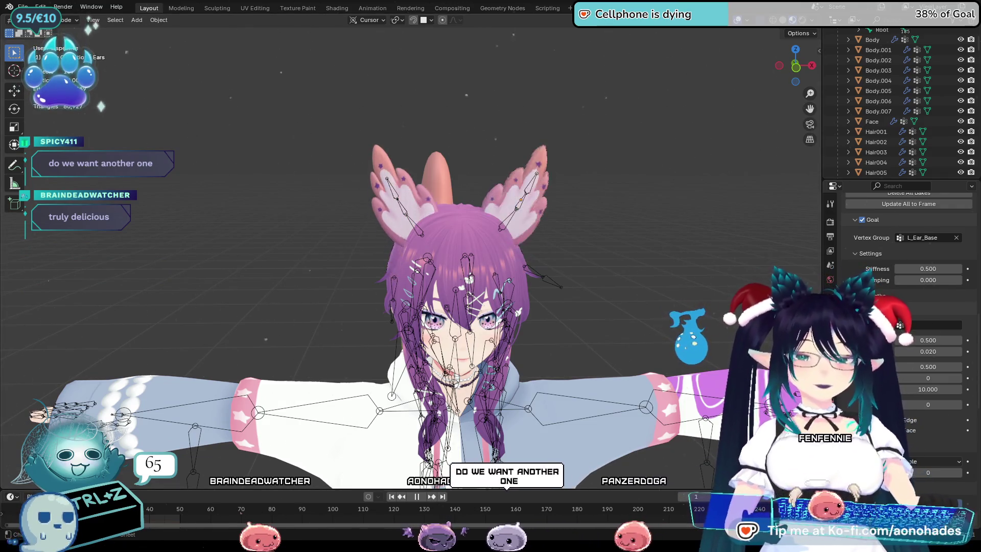
pyautogui.moveTo(599, 378); pyautogui.dragTo(664, 219, button='middle')
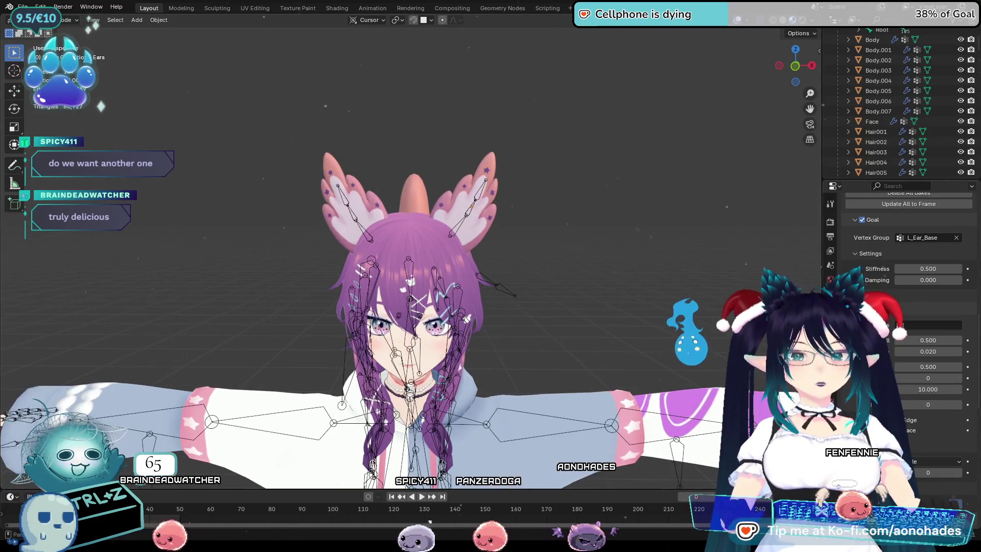
pyautogui.scroll(-2, 936, 348)
# Raise the edges' spring damping to 0.500 and replay the jiggle from frame 0
pyautogui.moveTo(913, 337); pyautogui.dragTo(961, 337)
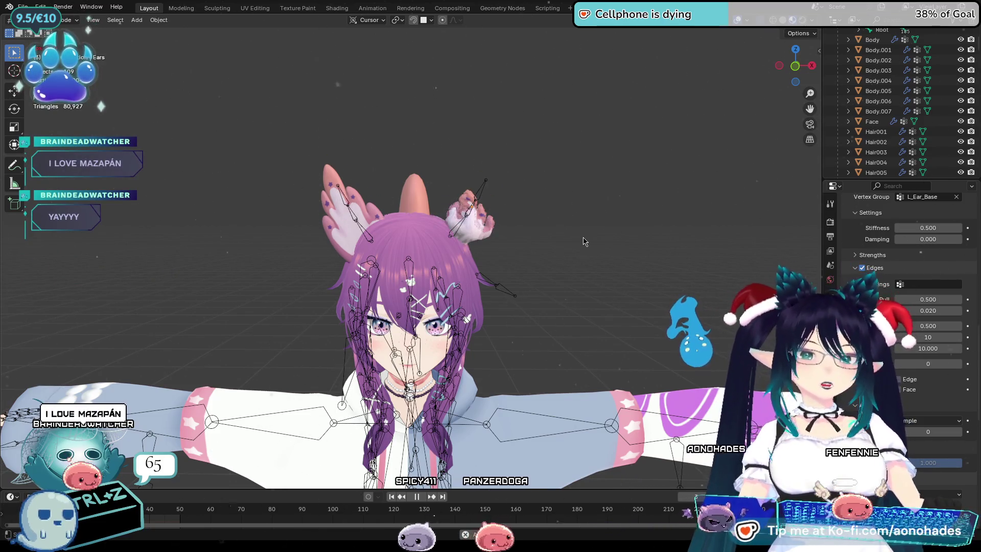
pyautogui.press('space')
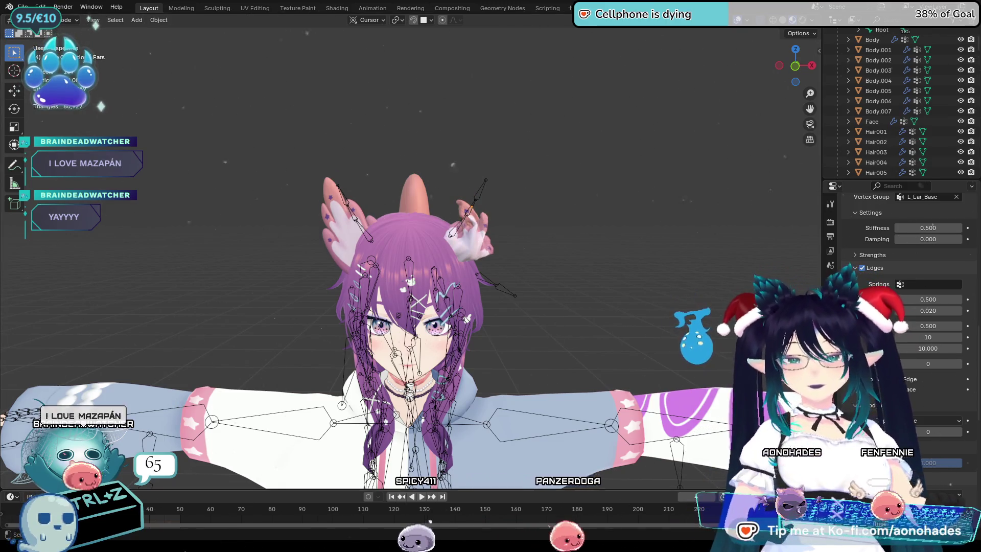
pyautogui.hotkey('shift', 'Left')
pyautogui.press('space')
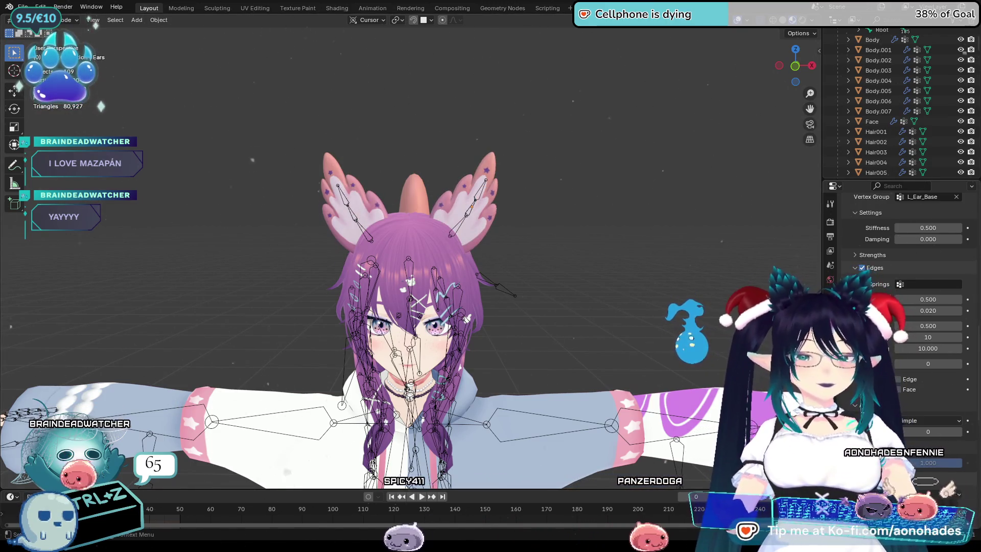
pyautogui.scroll(-8, 900, 256)
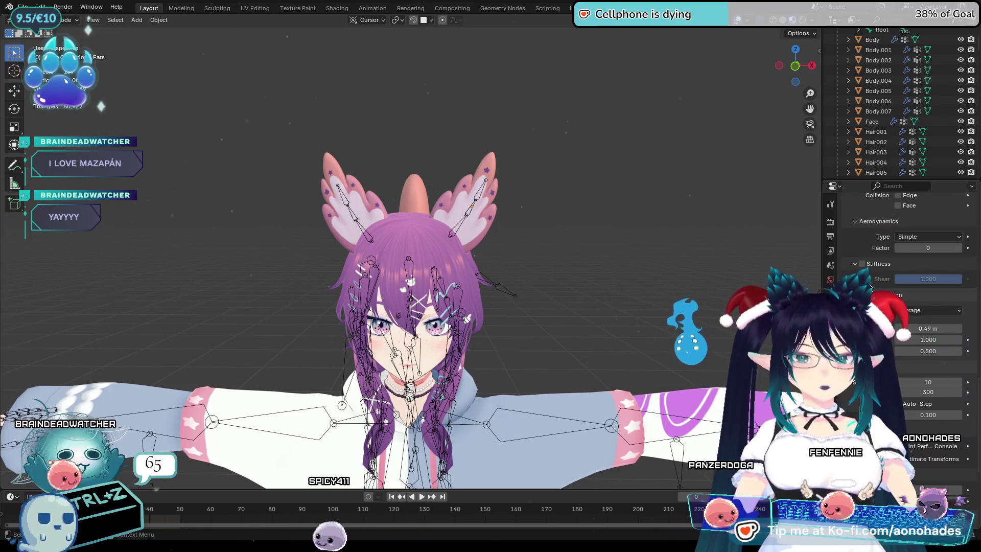
pyautogui.scroll(-5, 871, 287)
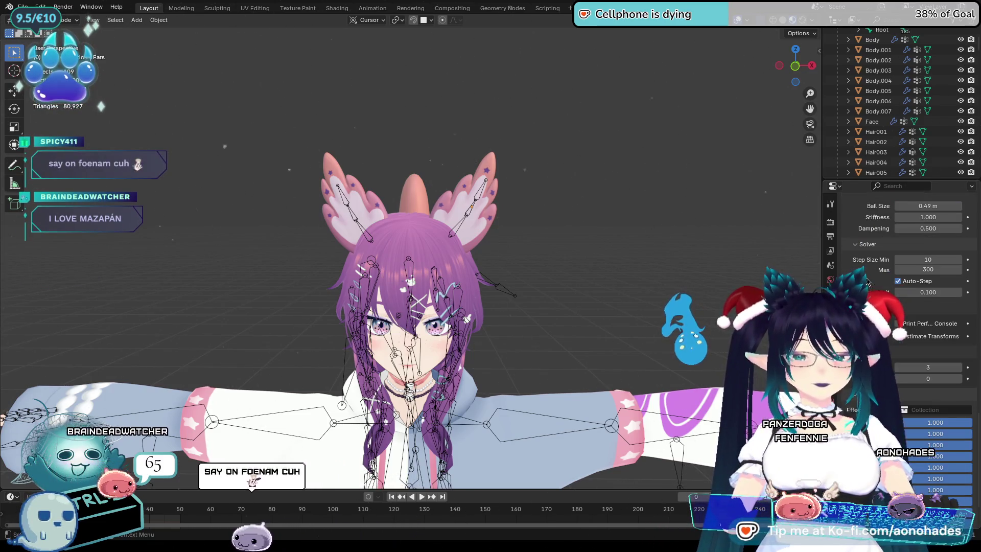
pyautogui.scroll(3, 867, 283)
pyautogui.press('space')
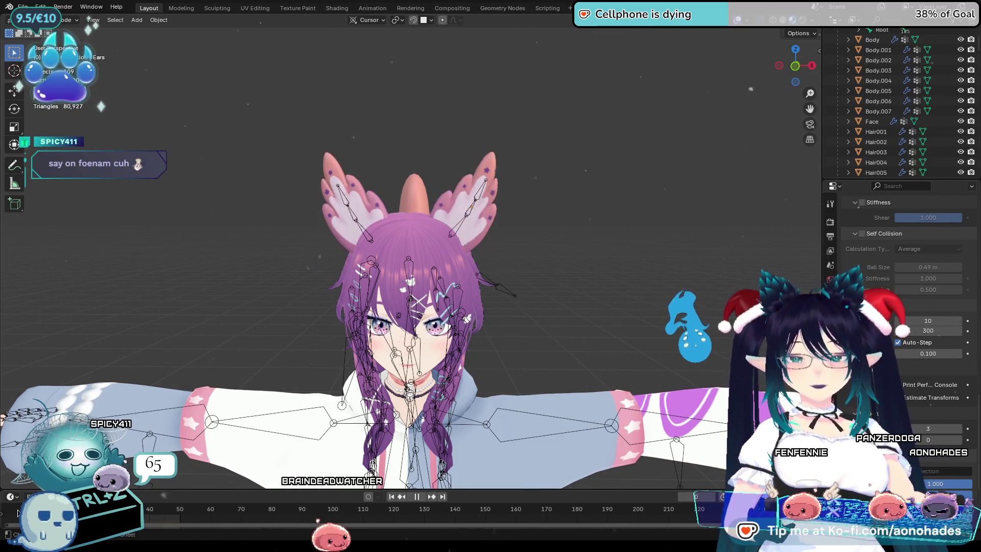
pyautogui.scroll(5, 910, 286)
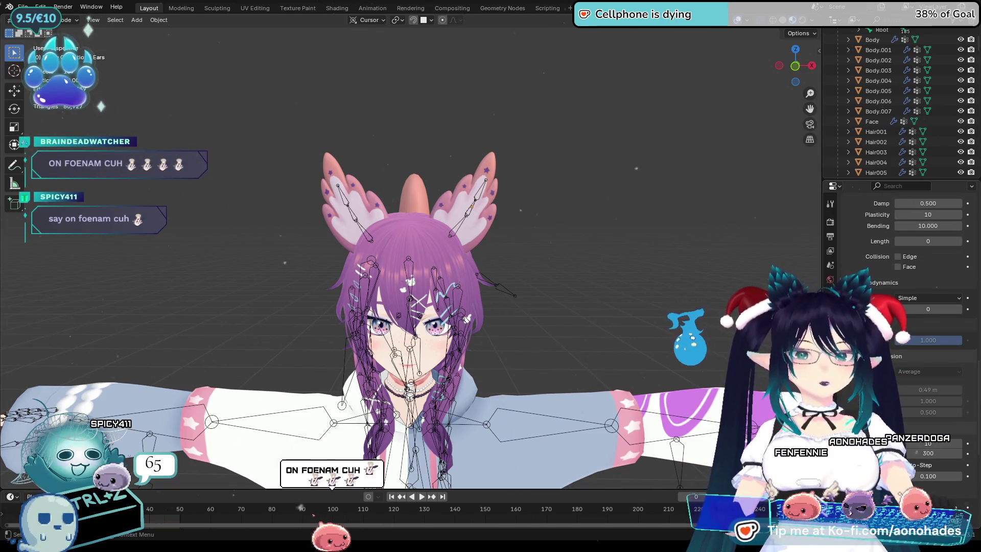
pyautogui.scroll(9, 892, 356)
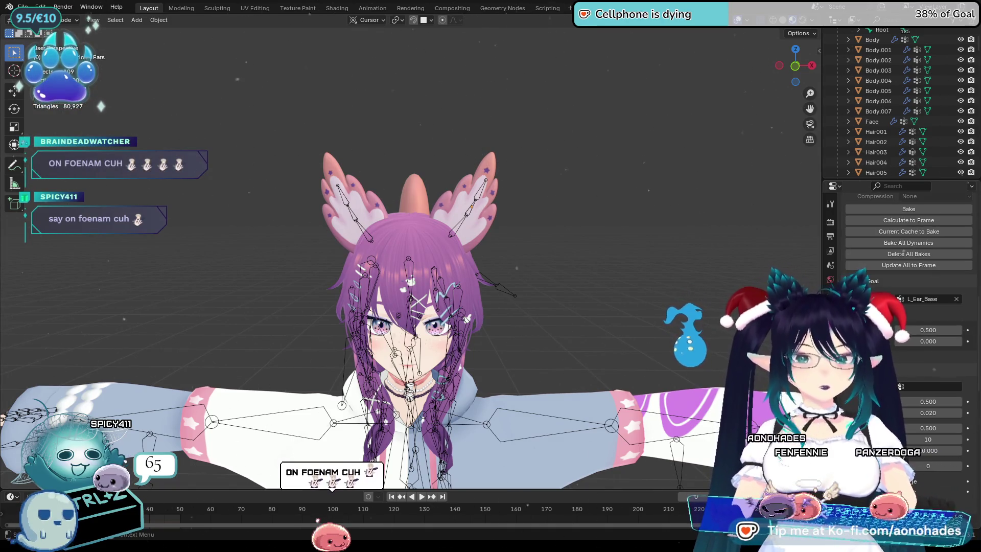
# Try a much higher goal damping value and review the soft body settings
pyautogui.moveTo(914, 340); pyautogui.dragTo(930, 341)
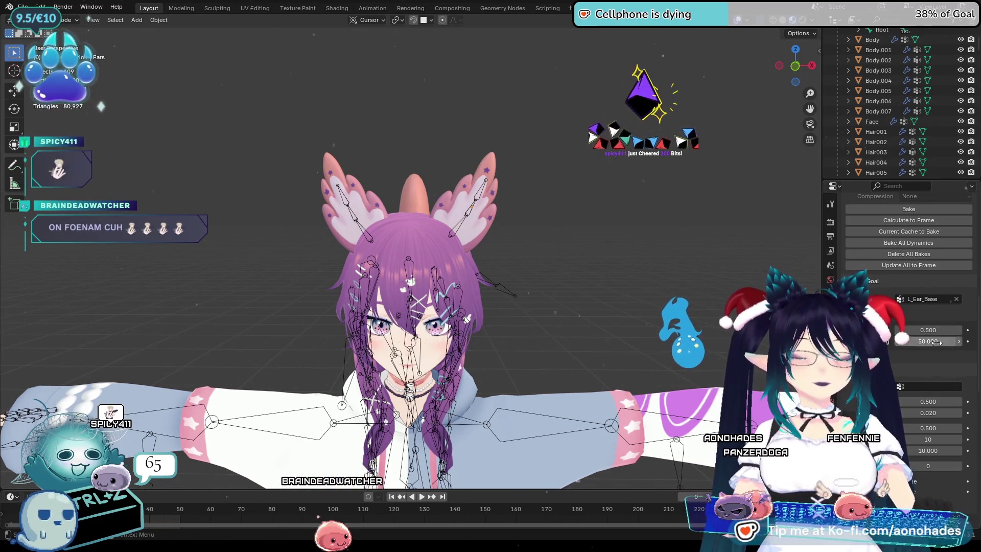
pyautogui.scroll(10, 910, 307)
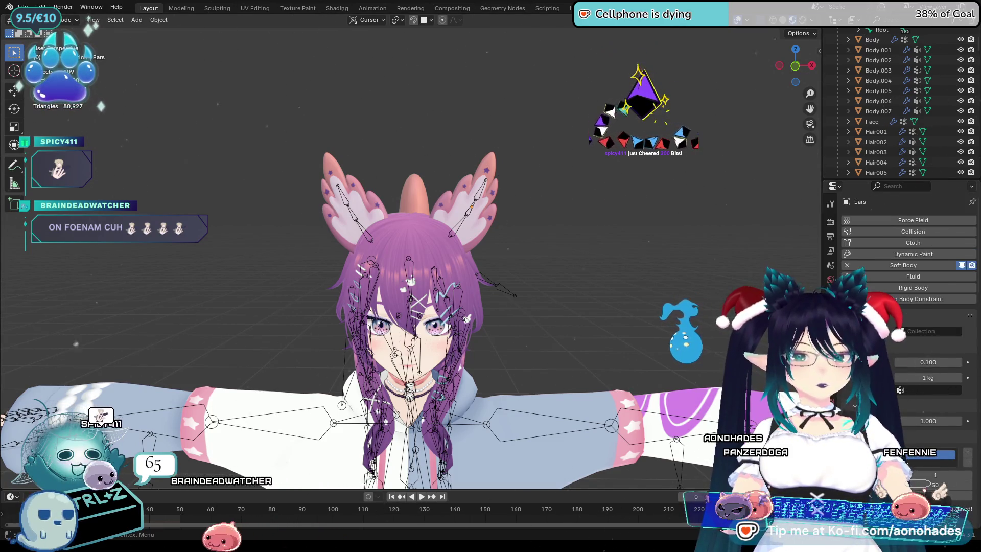
pyautogui.scroll(-10, 892, 320)
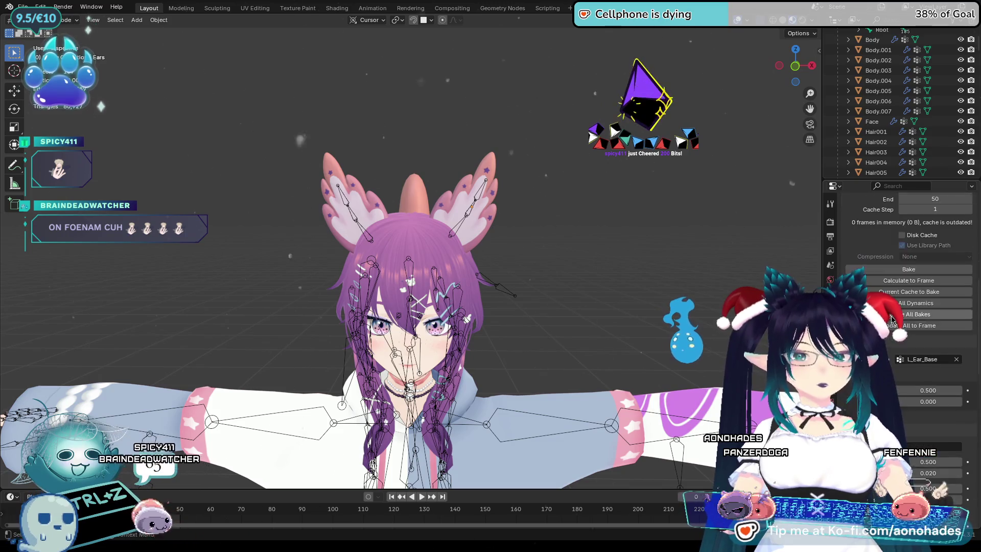
pyautogui.scroll(-10, 891, 319)
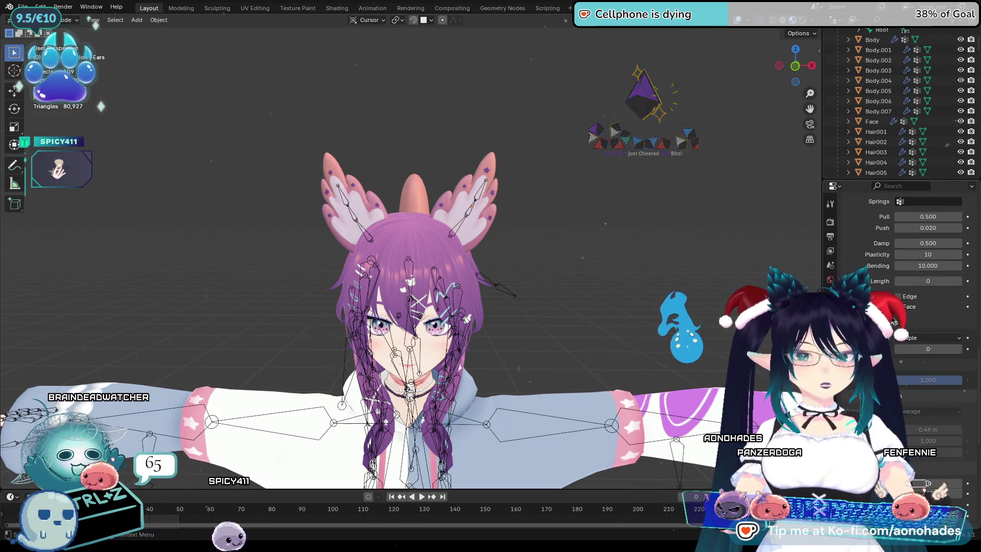
pyautogui.scroll(-3, 894, 320)
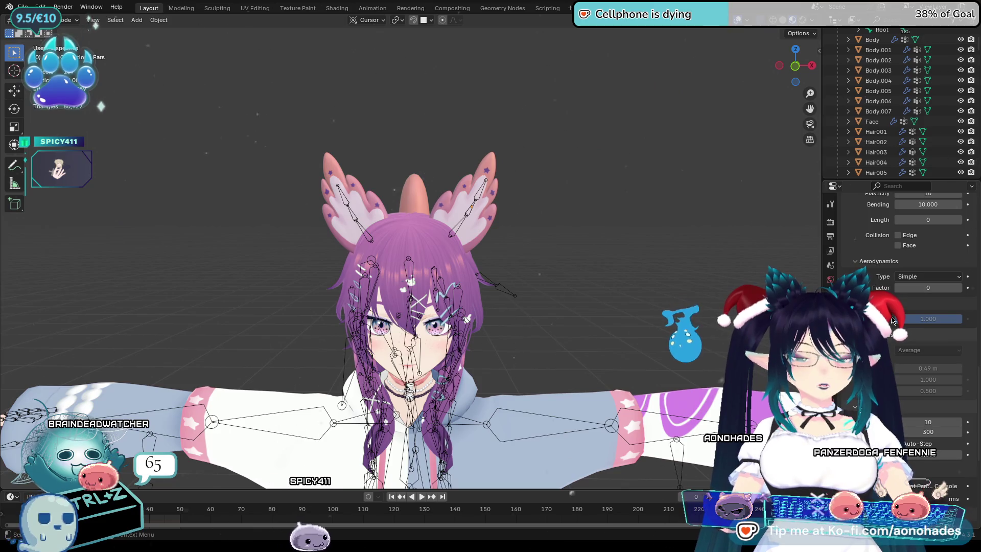
pyautogui.scroll(10, 892, 320)
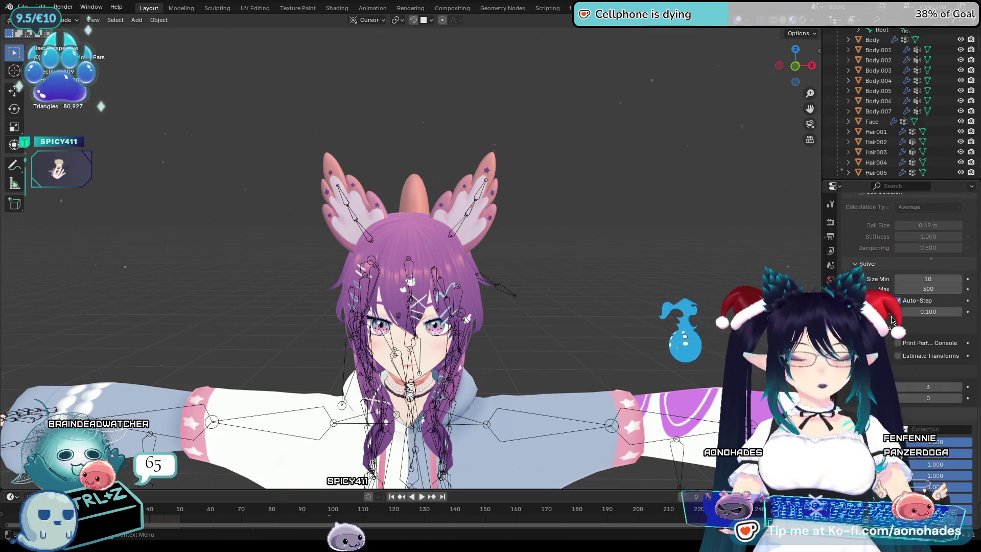
pyautogui.scroll(15, 884, 331)
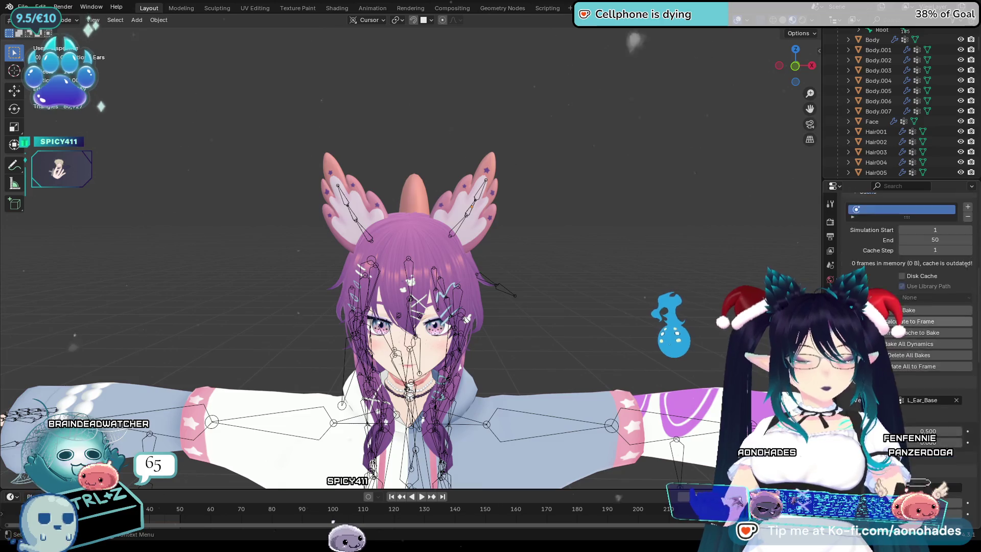
pyautogui.scroll(-10, 884, 331)
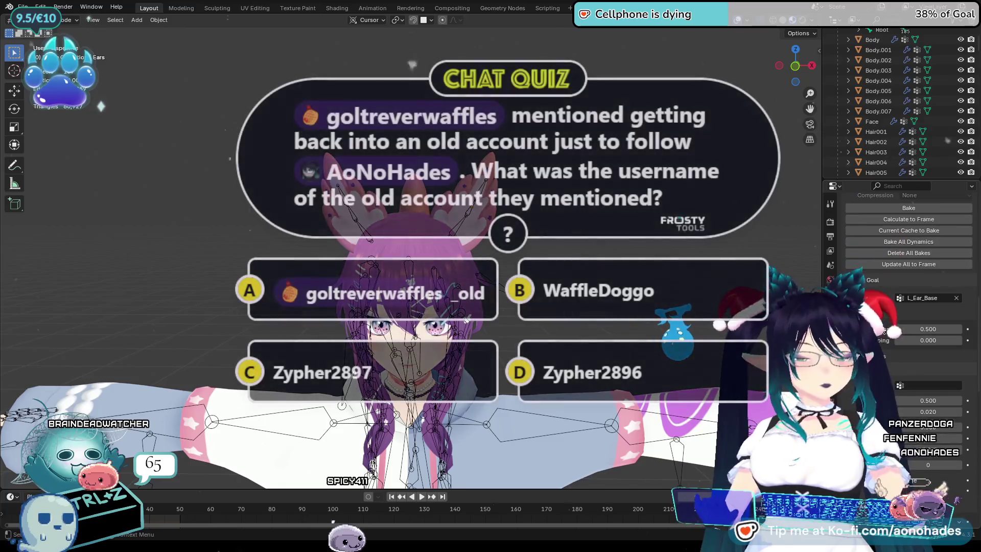
# Scroll the Soft Body properties down to the Goal Strengths settings
pyautogui.scroll(-5, 905, 327)
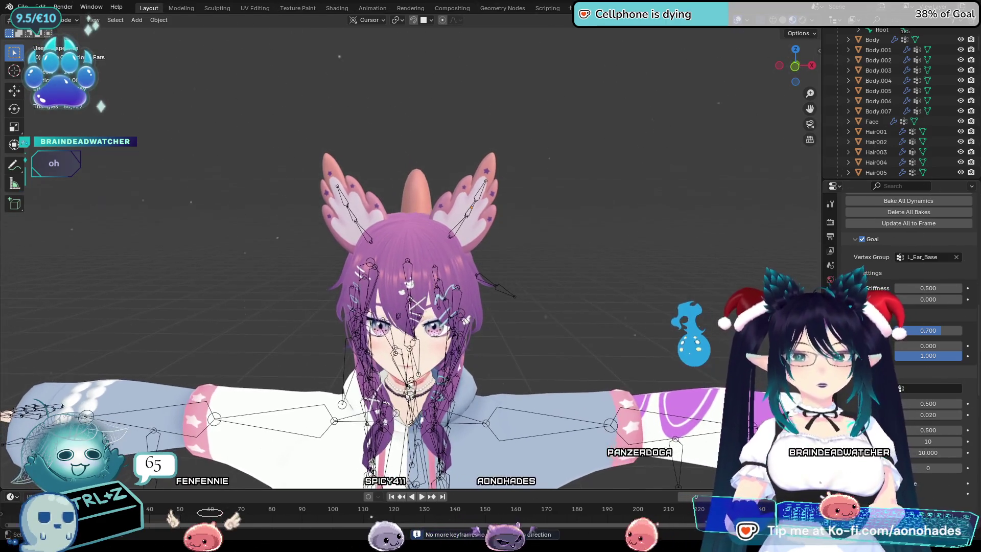
# Test a goal minimum strength of 1.000 in playback, then set the minimum to 0
pyautogui.moveTo(912, 342); pyautogui.dragTo(961, 342)
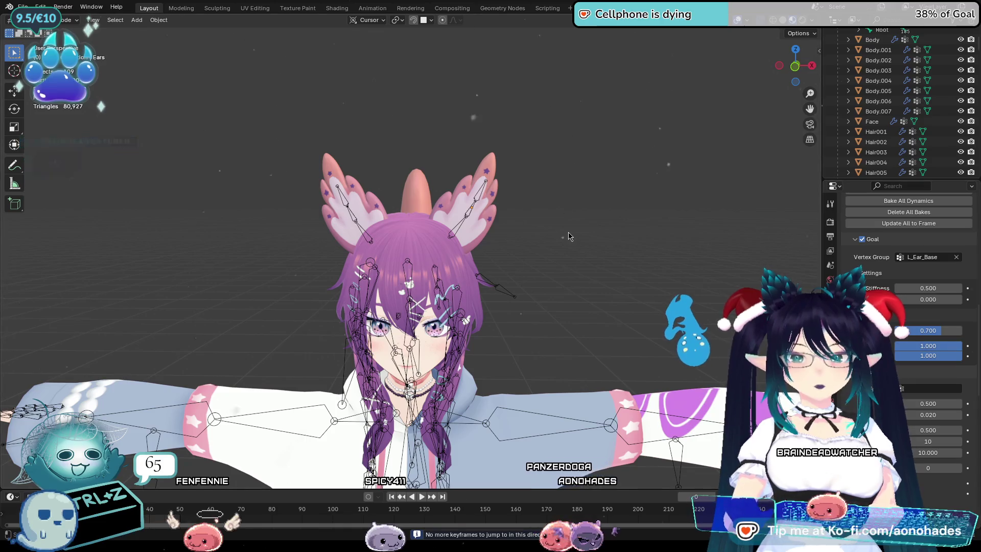
pyautogui.press('space')
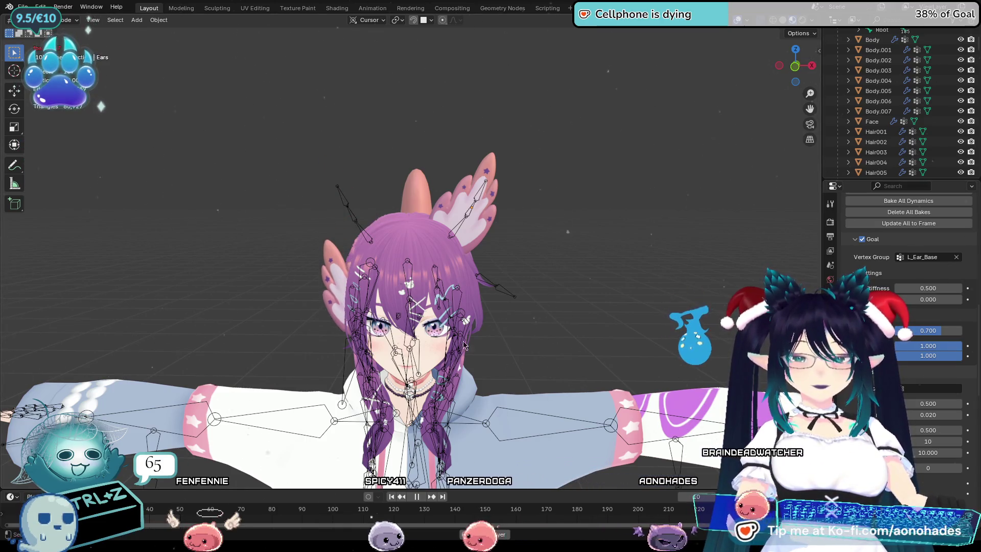
pyautogui.hotkey('shift', 'Left')
pyautogui.press('space')
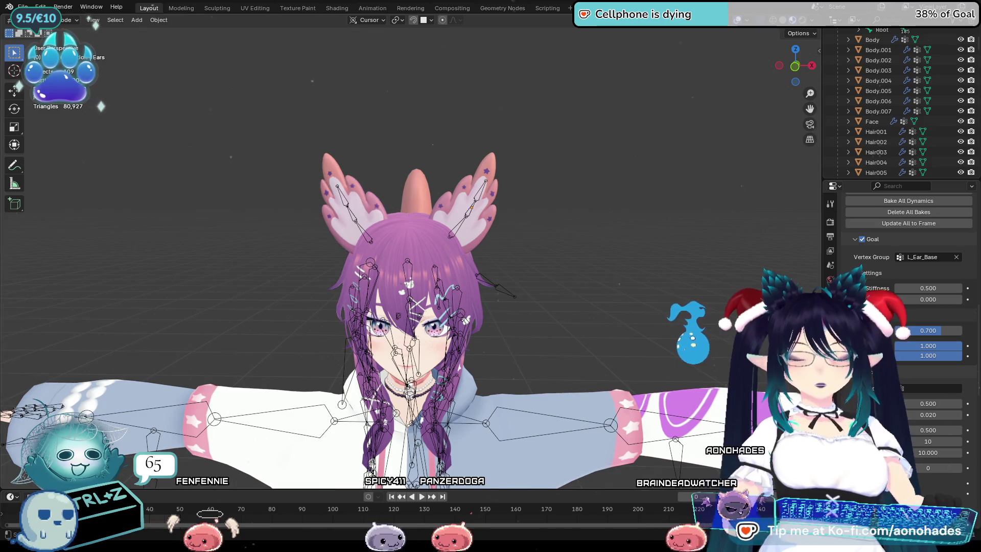
pyautogui.click(947, 345)
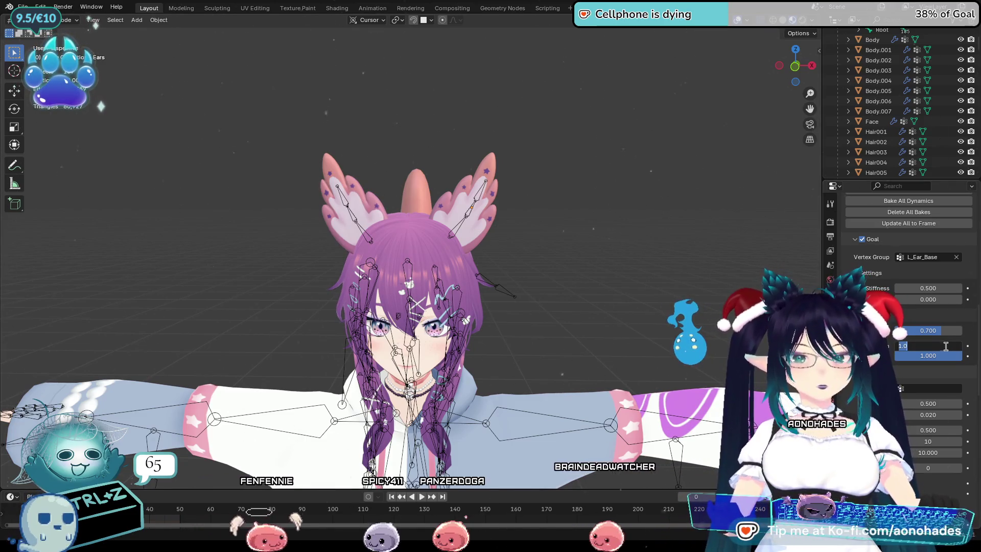
pyautogui.write('0')
pyautogui.press('Return')
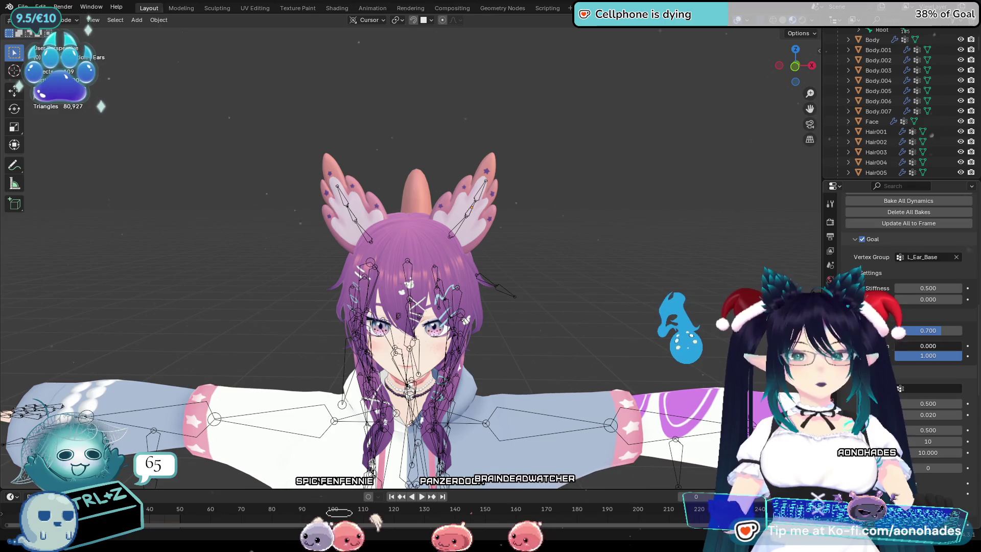
# Stop playback, rewind to the first frame and reselect the ear mesh
pyautogui.click(511, 288)
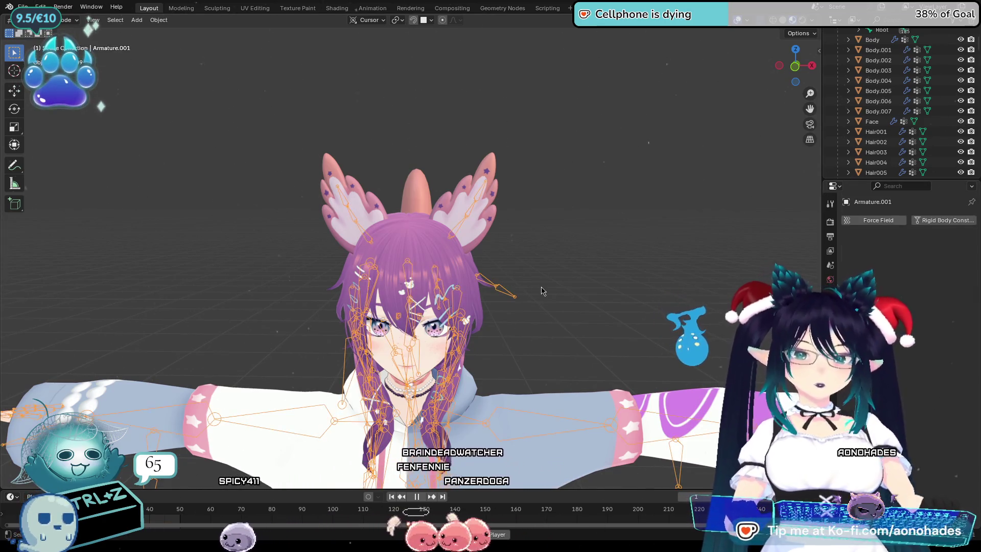
pyautogui.press('space')
pyautogui.click(586, 300)
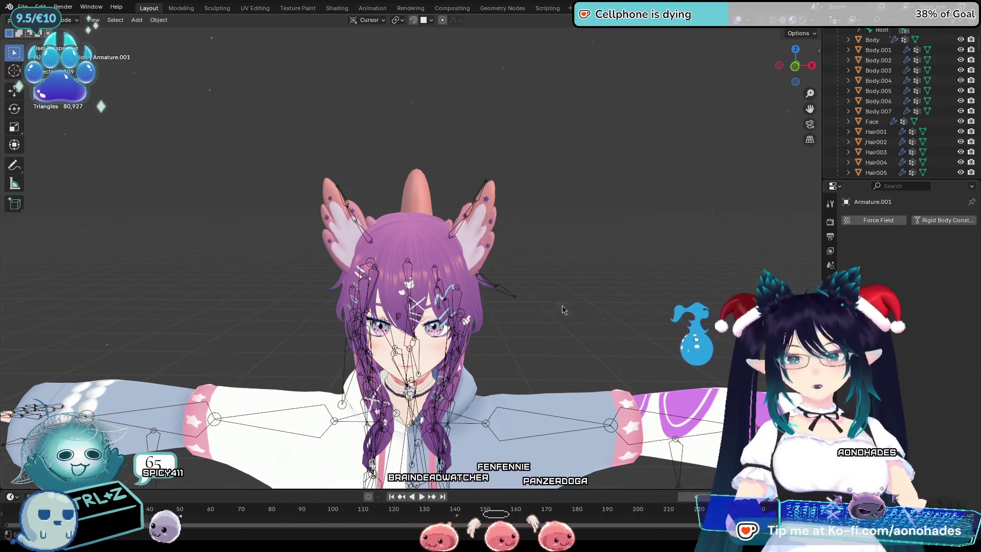
pyautogui.hotkey('shift', 'Left')
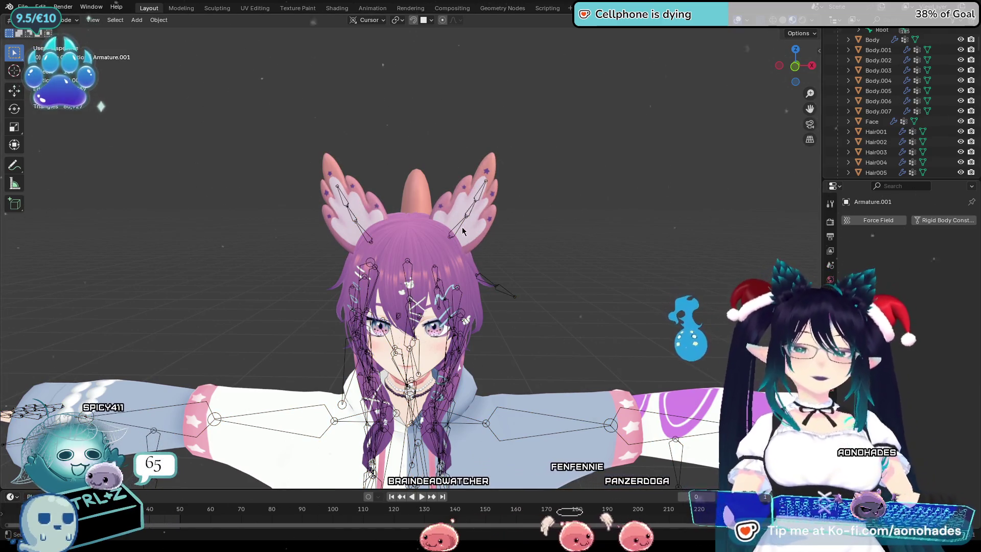
pyautogui.click(459, 231)
pyautogui.scroll(-10, 909, 306)
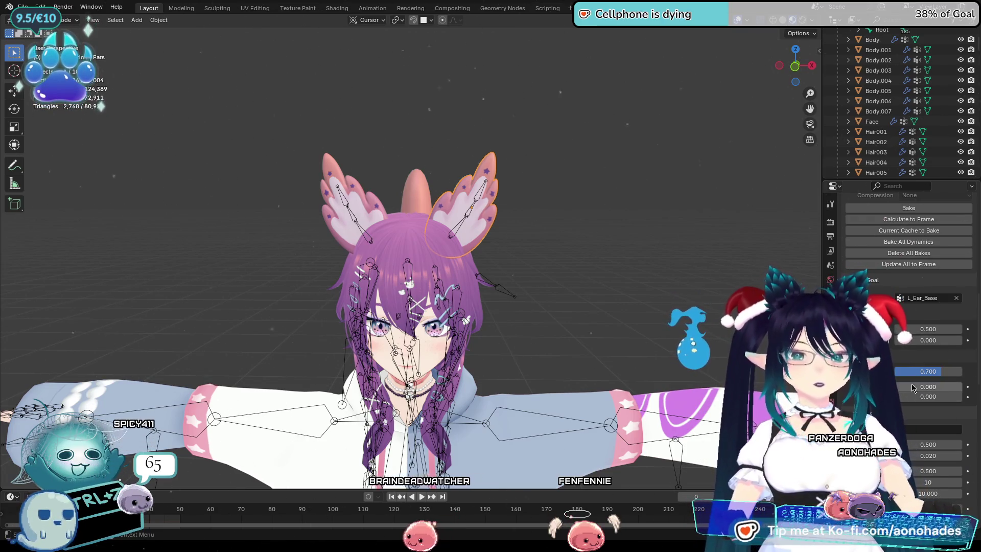
# Raise the ear's Goal Min to 1.000, replay the jiggle from frame 1, then select Ears.001
pyautogui.moveTo(913, 396); pyautogui.dragTo(950, 396)
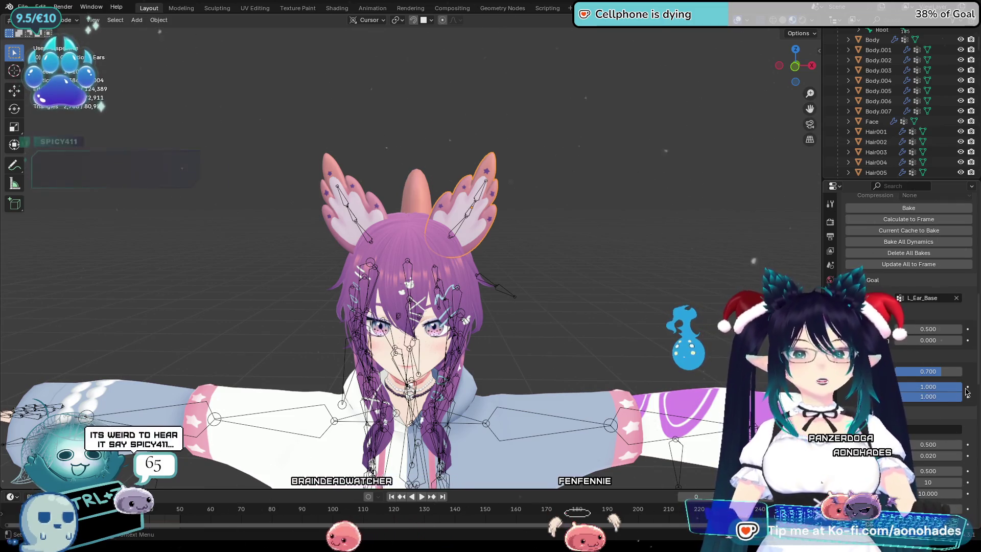
pyautogui.press('space')
pyautogui.press('space')
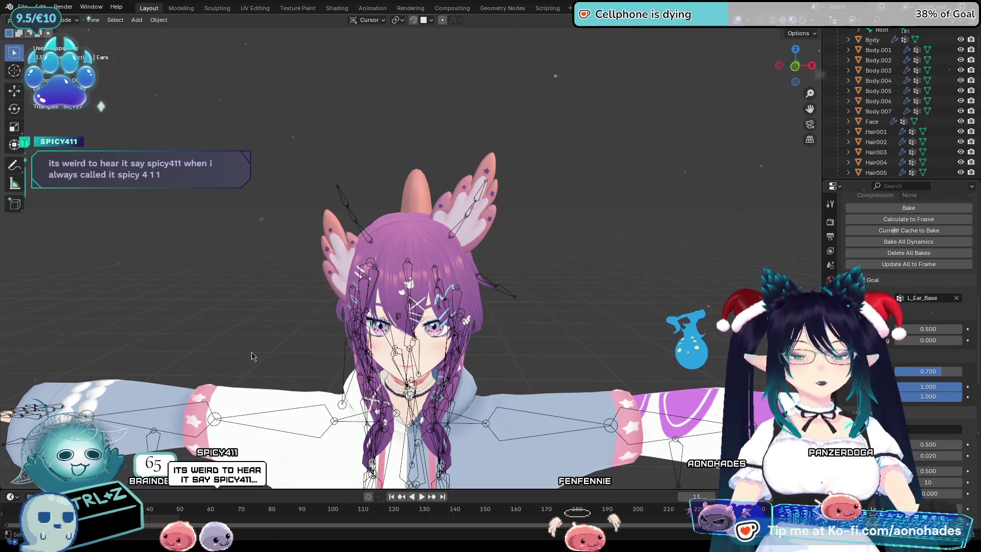
pyautogui.hotkey('shift', 'Left')
pyautogui.press('space')
pyautogui.press('space')
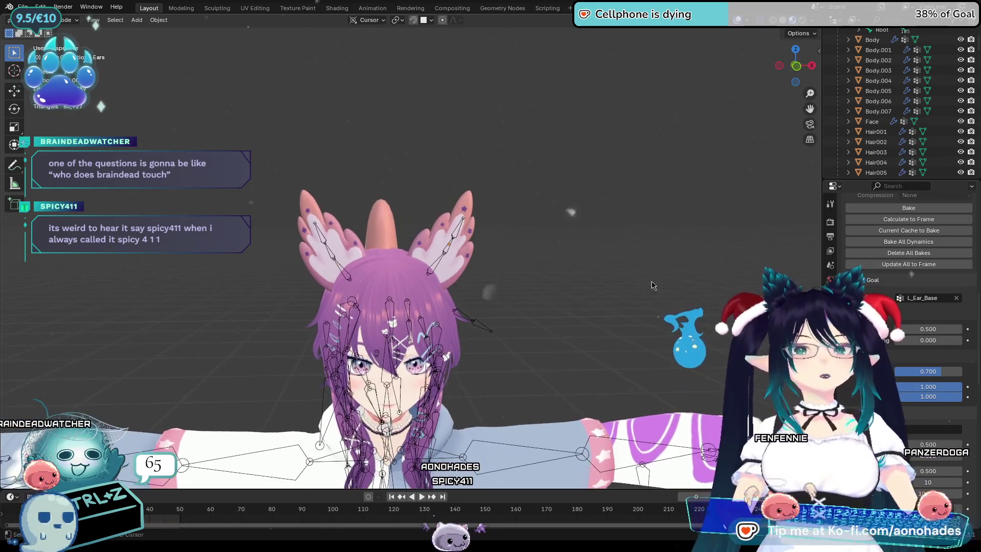
pyautogui.hotkey('ctrl', 'z')
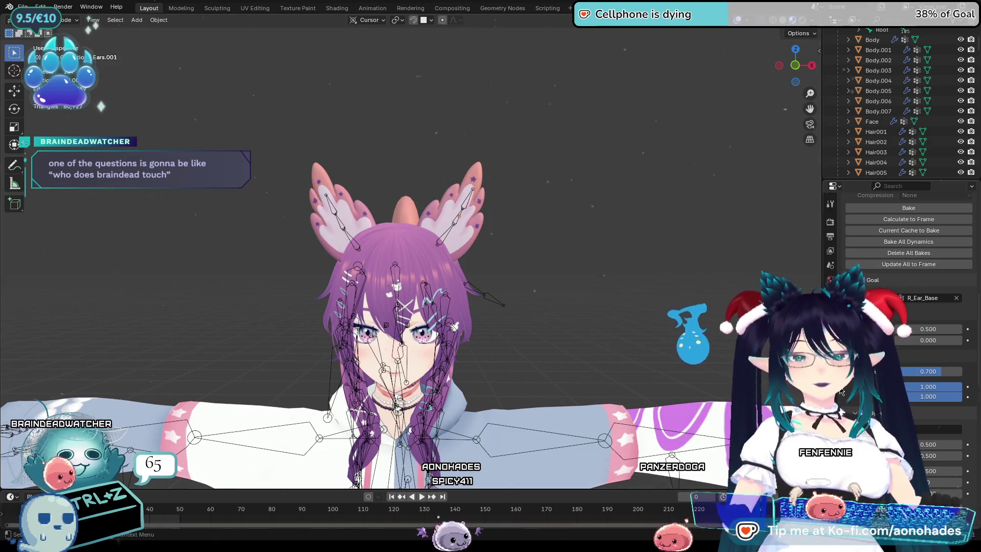
# Set the Ears.001 soft-body cache End frame to 50 instead of 250
pyautogui.scroll(5, 841, 392)
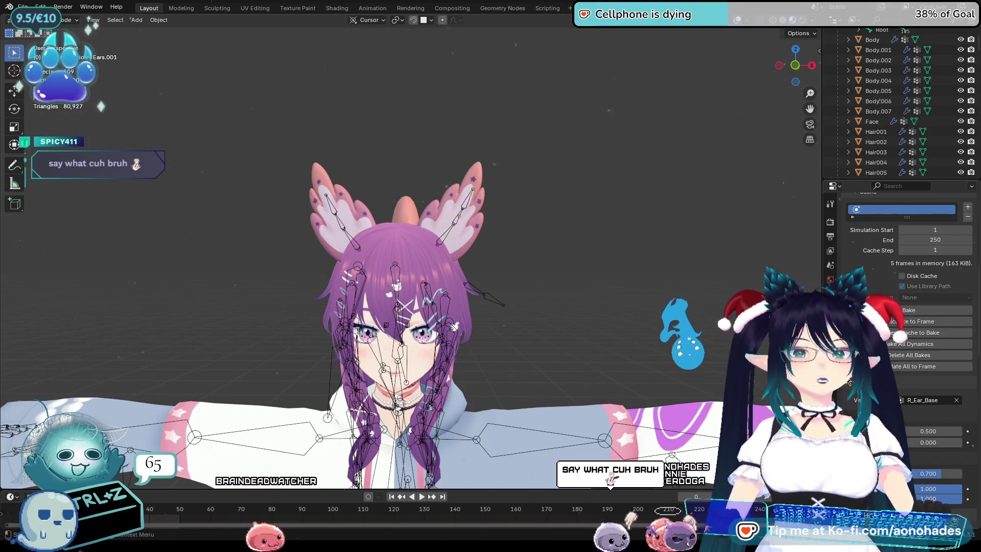
pyautogui.scroll(3, 899, 332)
pyautogui.click(924, 302)
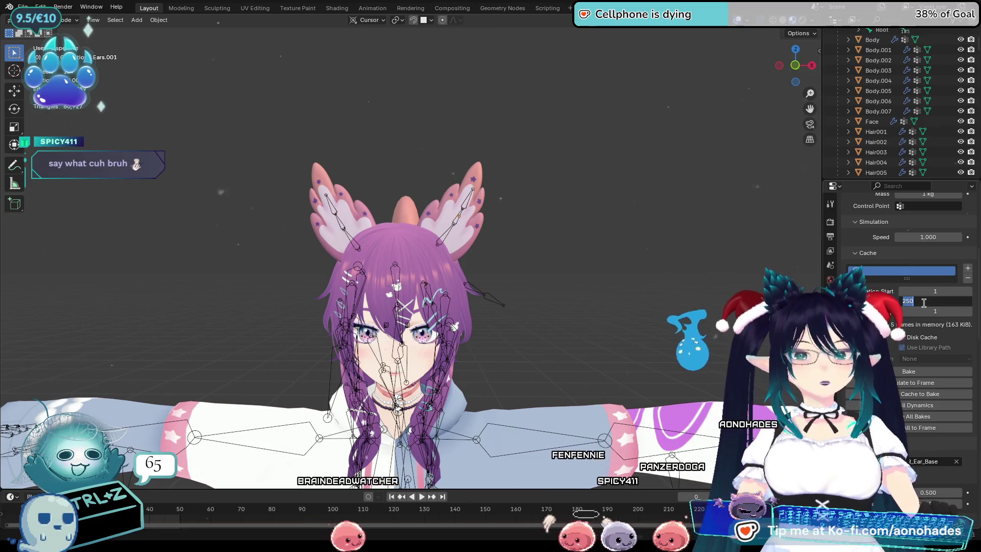
pyautogui.write('50')
pyautogui.press('Return')
pyautogui.scroll(-3, 914, 260)
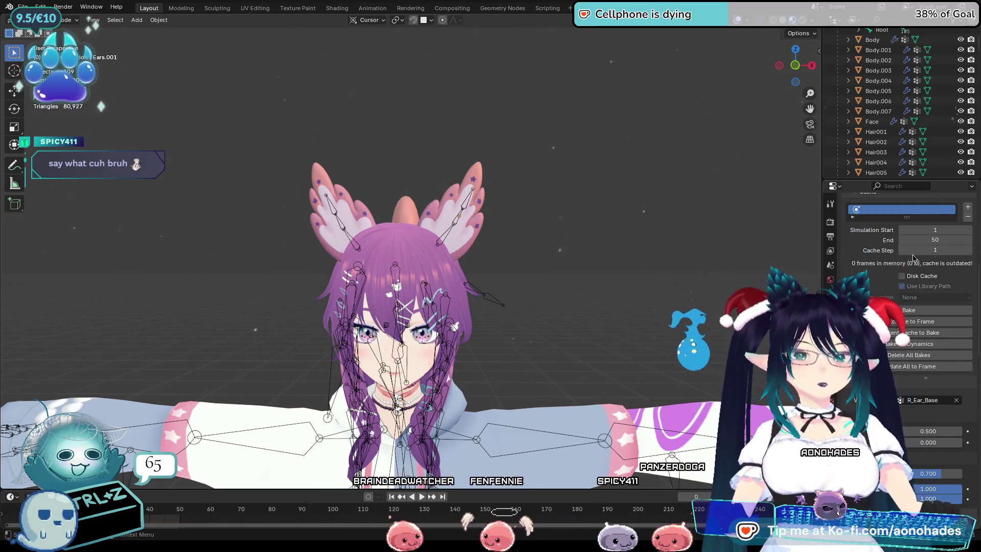
pyautogui.scroll(-12, 913, 261)
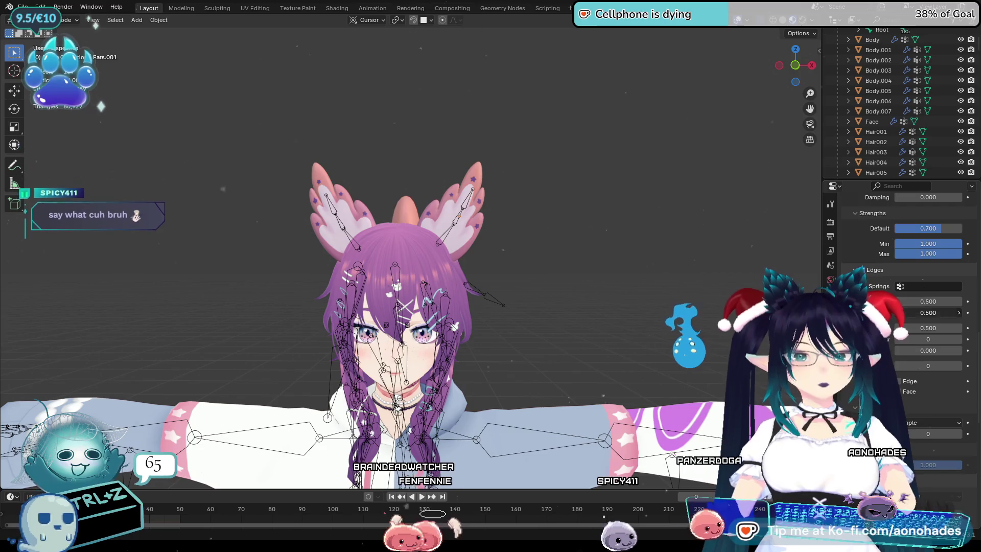
pyautogui.press('BackSpace')
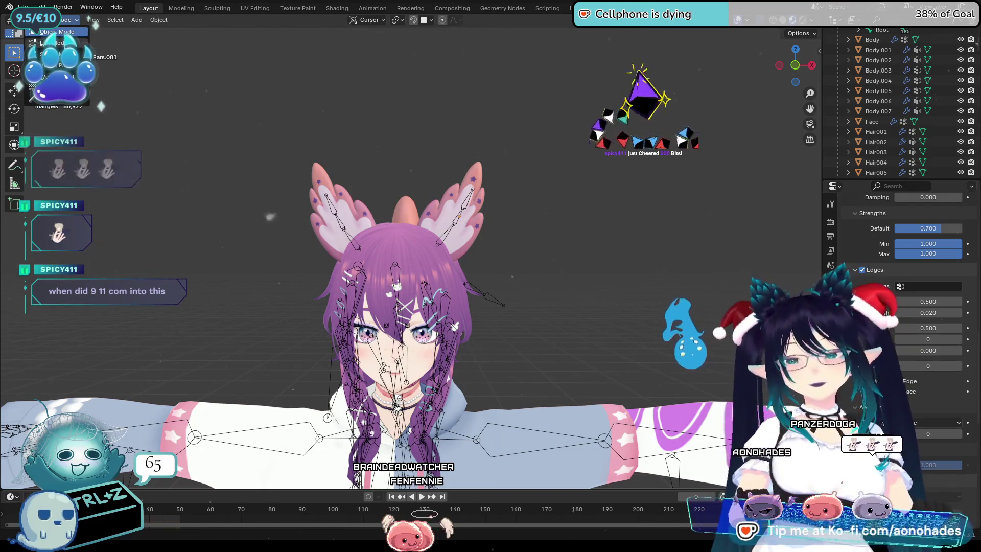
# Select Armature.001 and switch it into Pose Mode
pyautogui.click(345, 232)
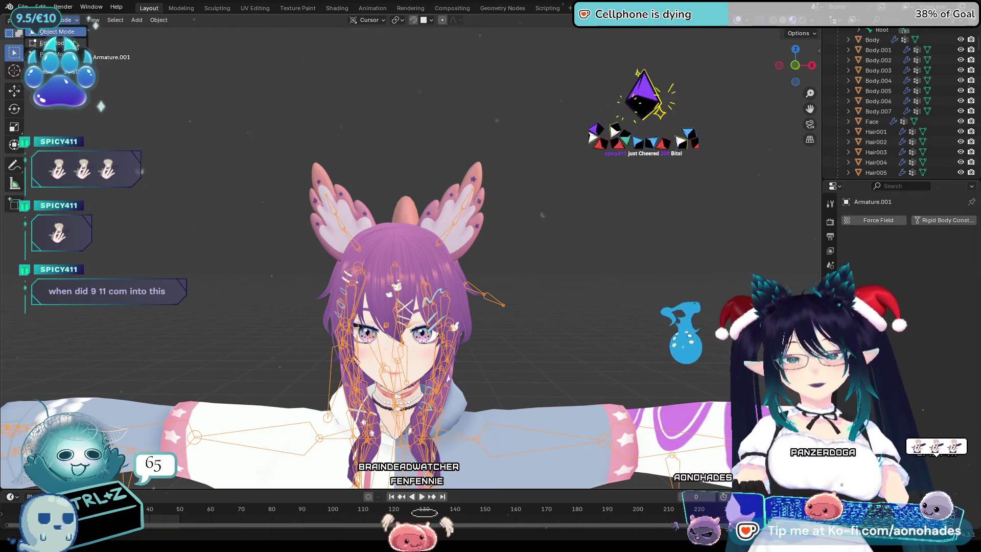
pyautogui.click(51, 54)
pyautogui.moveTo(475, 296); pyautogui.dragTo(484, 271, button='middle')
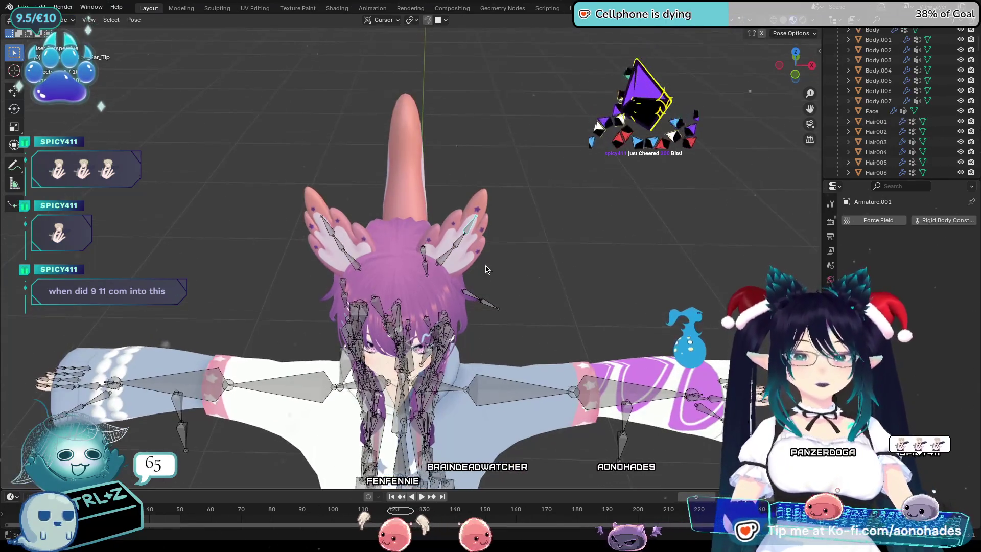
# Rotate the ear base and tip bones repeatedly during playback to test the soft-body jiggle
pyautogui.click(450, 253)
pyautogui.press('space')
pyautogui.press('r')
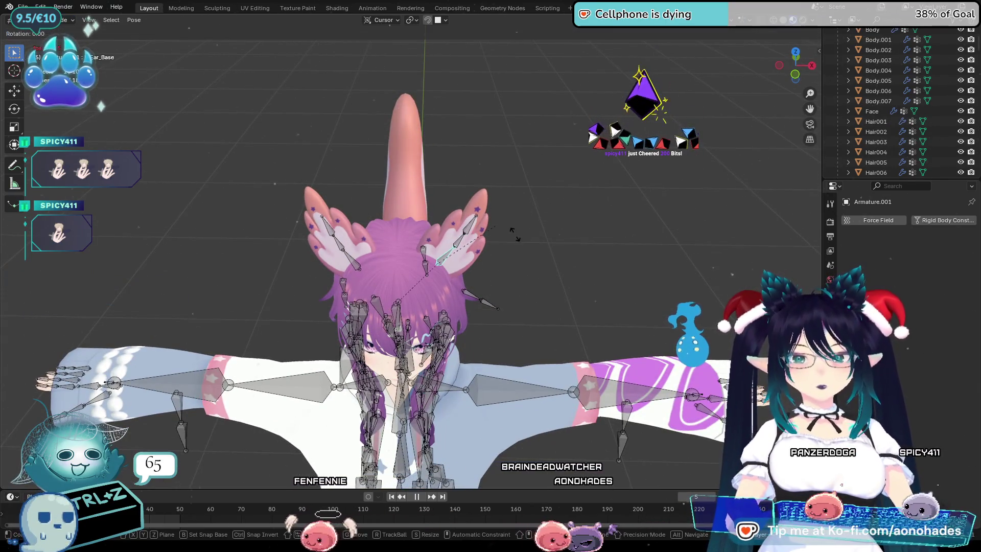
pyautogui.click(550, 244)
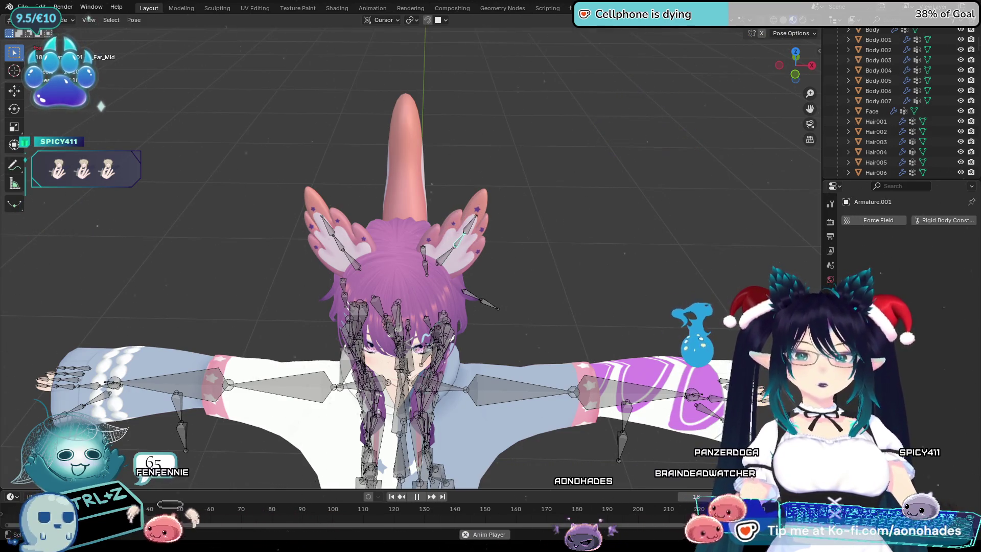
pyautogui.press('r')
pyautogui.click(466, 233)
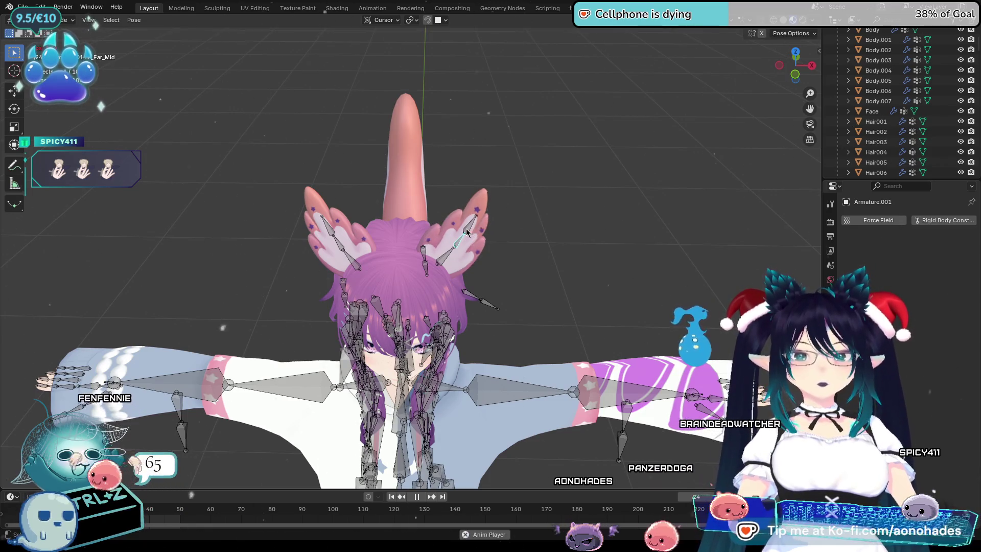
pyautogui.press('r')
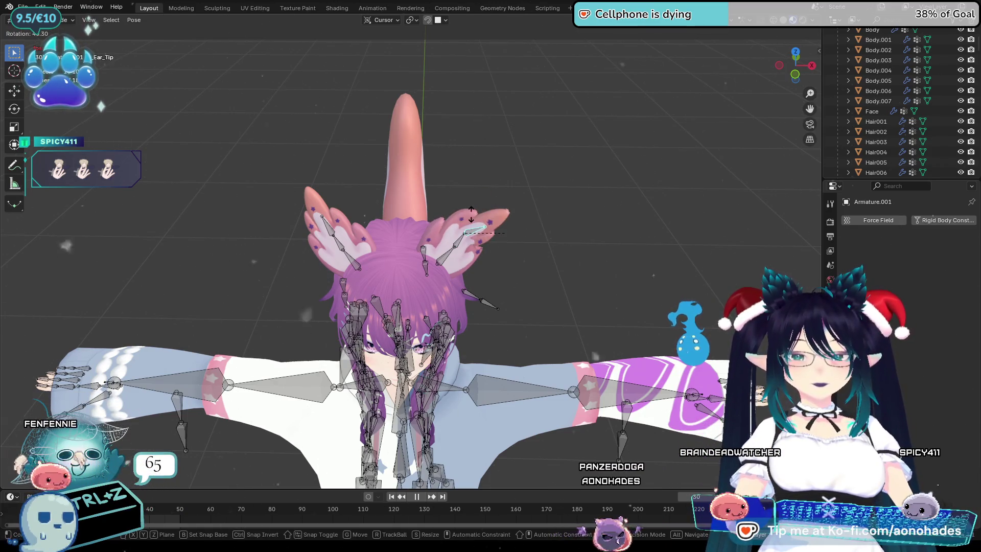
pyautogui.click(561, 251)
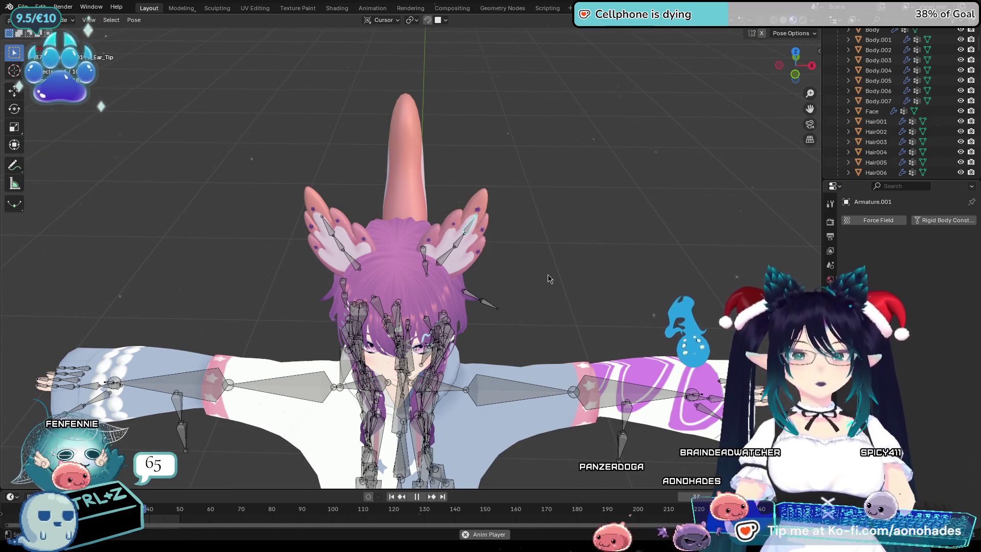
pyautogui.moveTo(549, 280); pyautogui.dragTo(536, 240, button='middle')
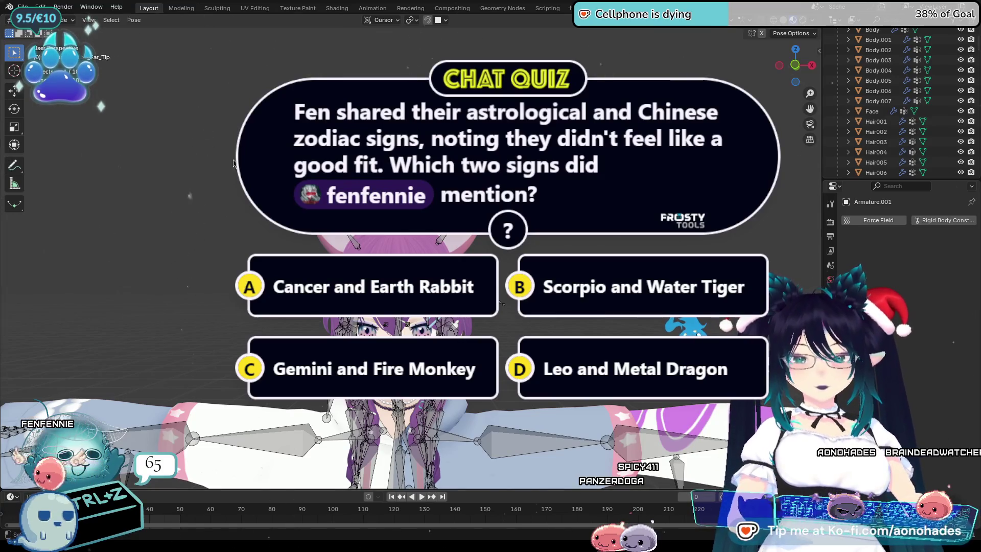
# Switch Armature.001 from Pose Mode back to Object Mode
pyautogui.click(57, 32)
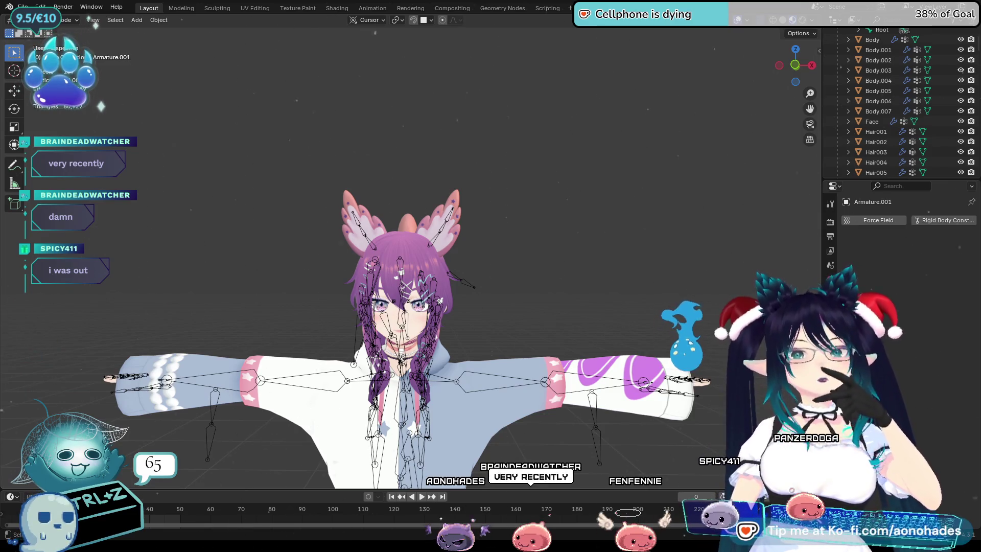
pyautogui.scroll(-1, 404, 307)
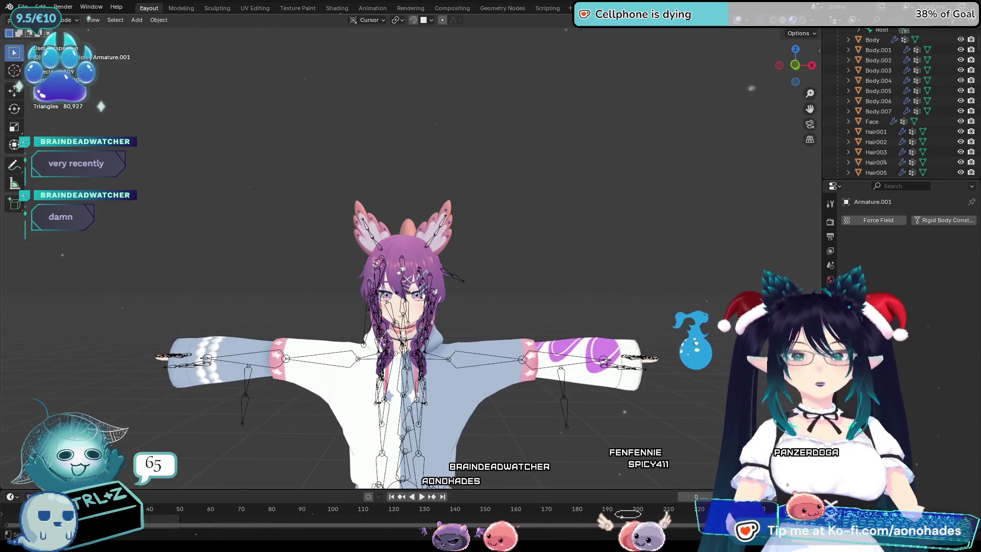
pyautogui.moveTo(522, 294); pyautogui.dragTo(529, 290, button='middle')
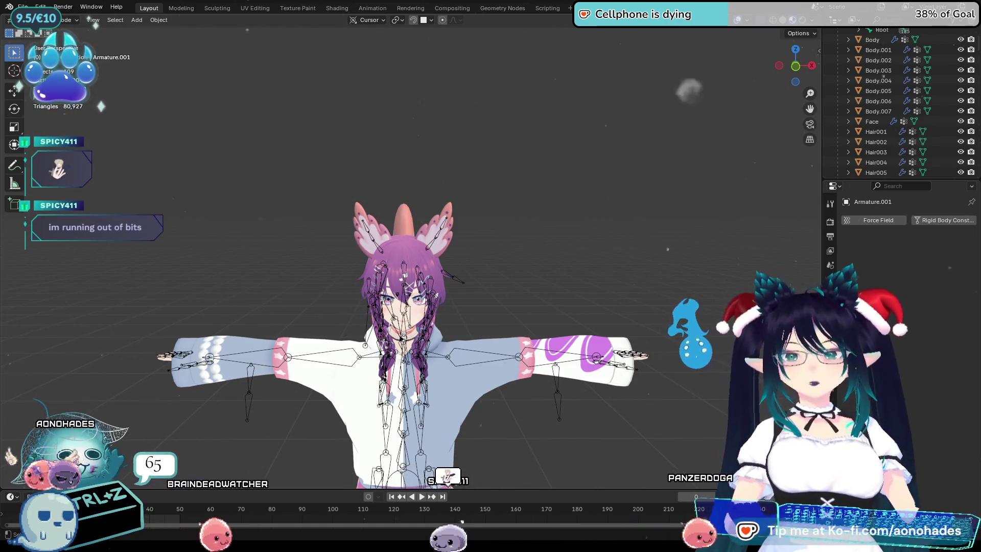
pyautogui.click(23, 6)
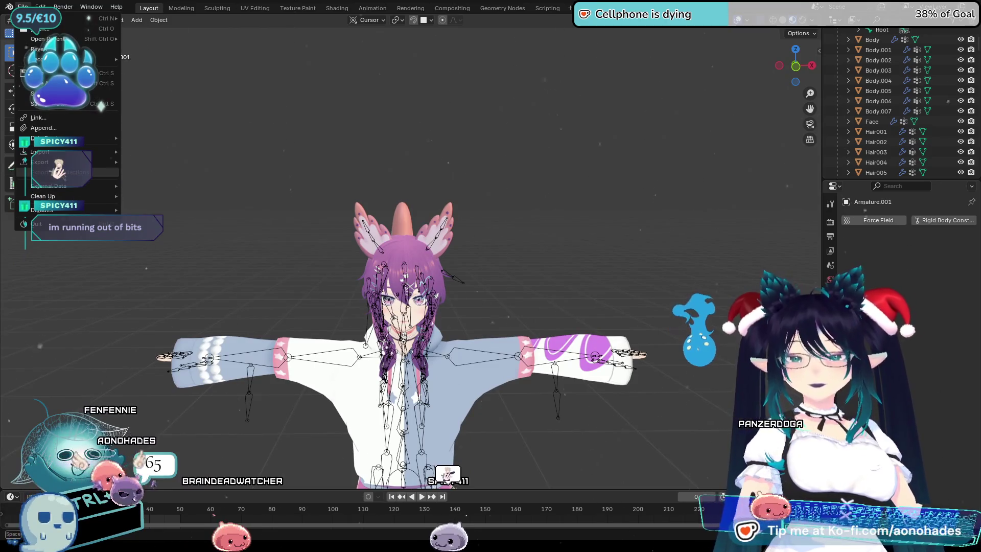
pyautogui.moveTo(66, 162)
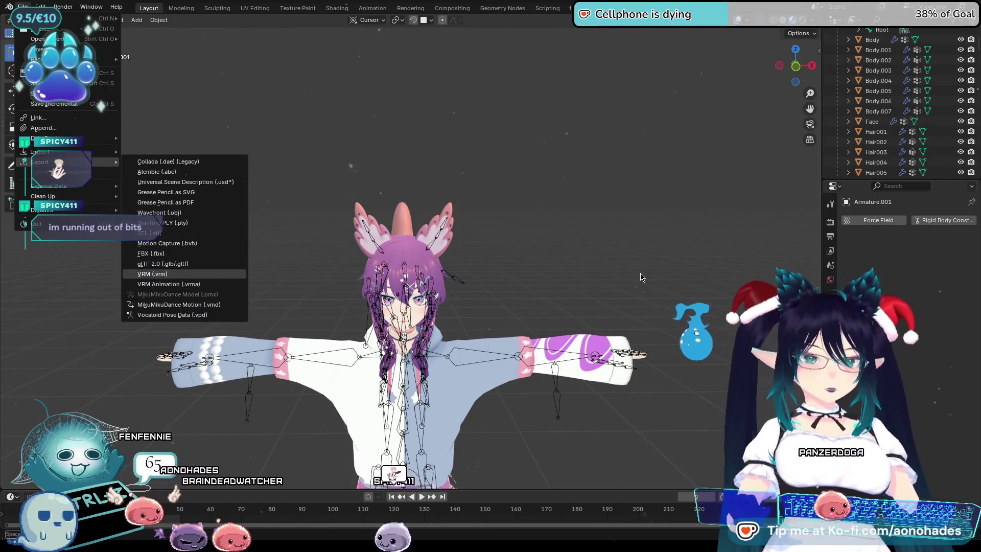
pyautogui.click(642, 276)
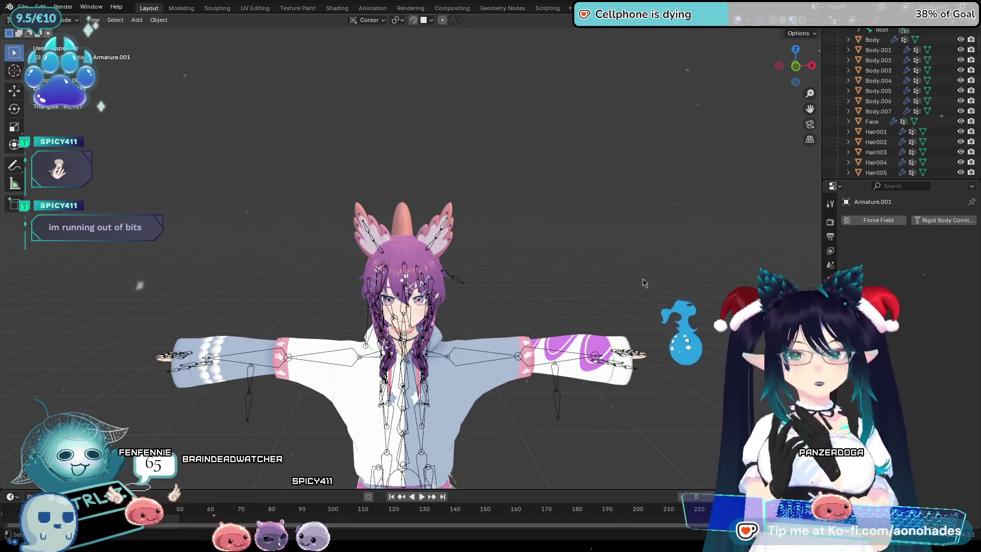
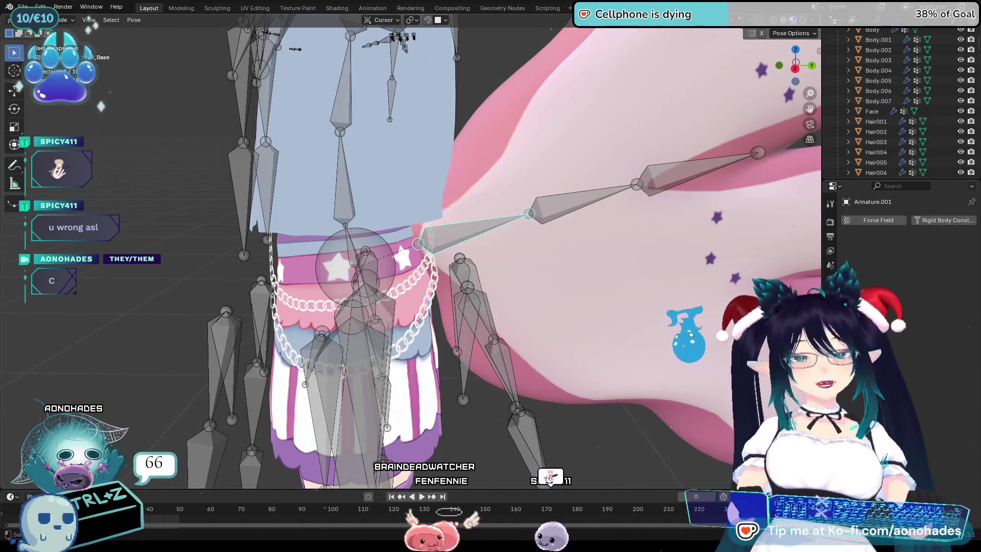
# Bend the middle and end tail bones into a first test pose
pyautogui.moveTo(567, 245)
pyautogui.mouseDown(button='middle')
pyautogui.moveTo(572, 268)
pyautogui.moveTo(548, 311)
pyautogui.moveTo(574, 284)
pyautogui.moveTo(632, 316)
pyautogui.moveTo(699, 204)
pyautogui.mouseUp(button='middle')
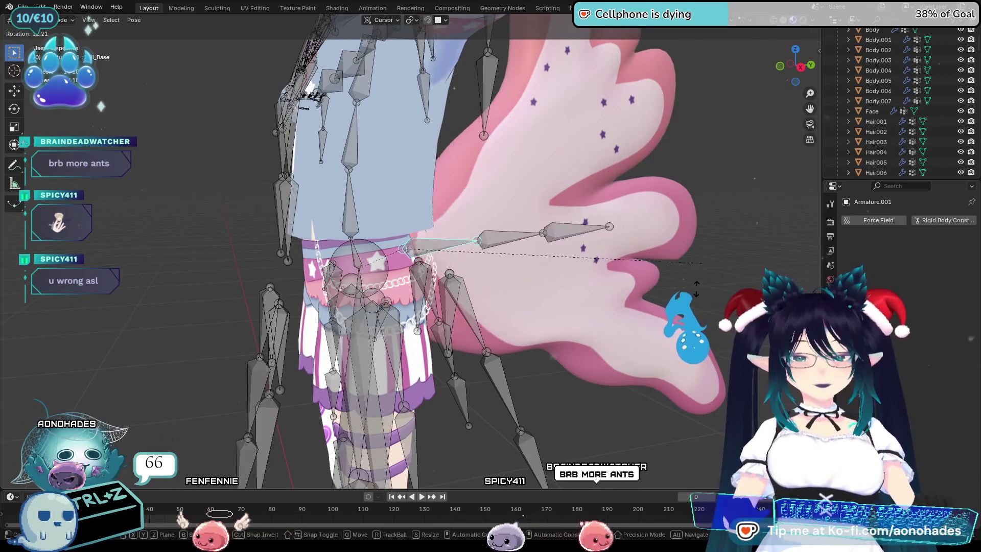
pyautogui.click(506, 215)
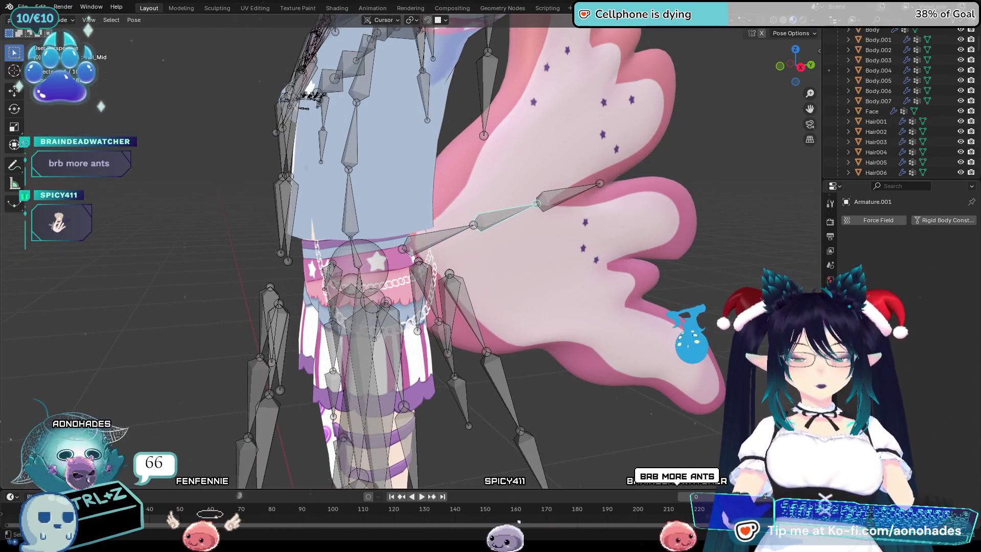
pyautogui.press('r')
pyautogui.click(575, 206)
pyautogui.click(577, 206)
pyautogui.press('r')
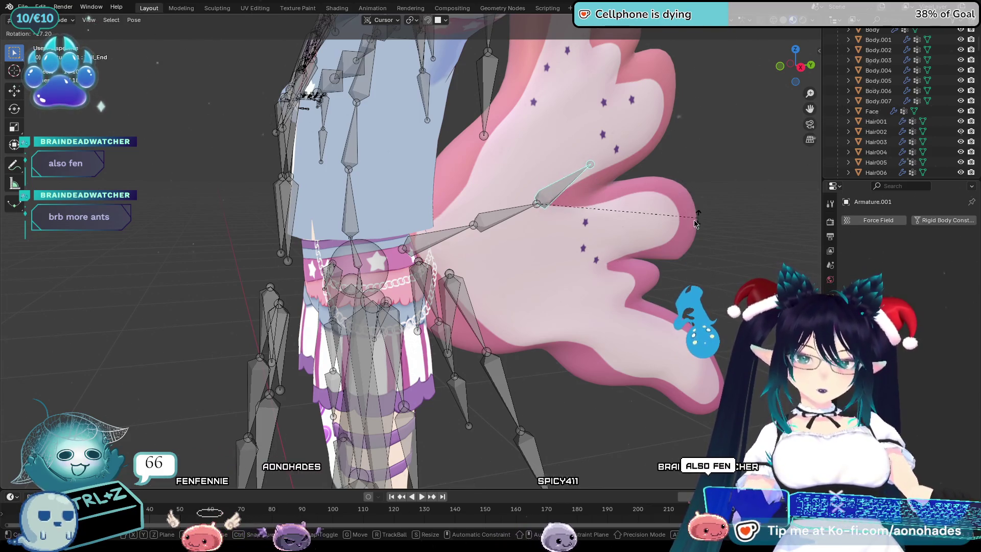
pyautogui.click(551, 274)
# Rotate the selected tail bone again, then give it a Z-constrained rotation from behind
pyautogui.moveTo(551, 274); pyautogui.dragTo(511, 169, button='middle')
pyautogui.press('r')
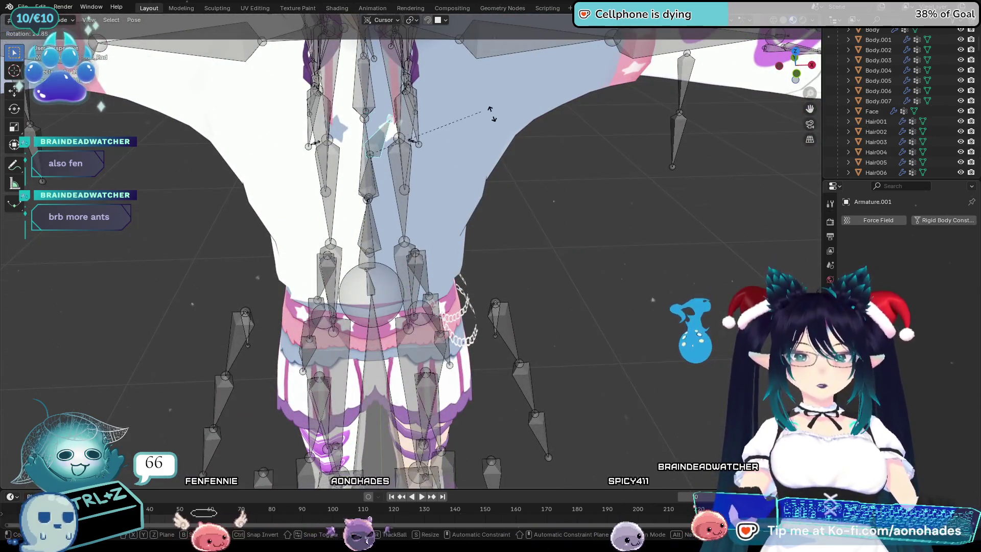
pyautogui.click(419, 108)
pyautogui.moveTo(419, 109); pyautogui.dragTo(437, 232, button='middle')
pyautogui.scroll(-1, 438, 231)
pyautogui.press('r')
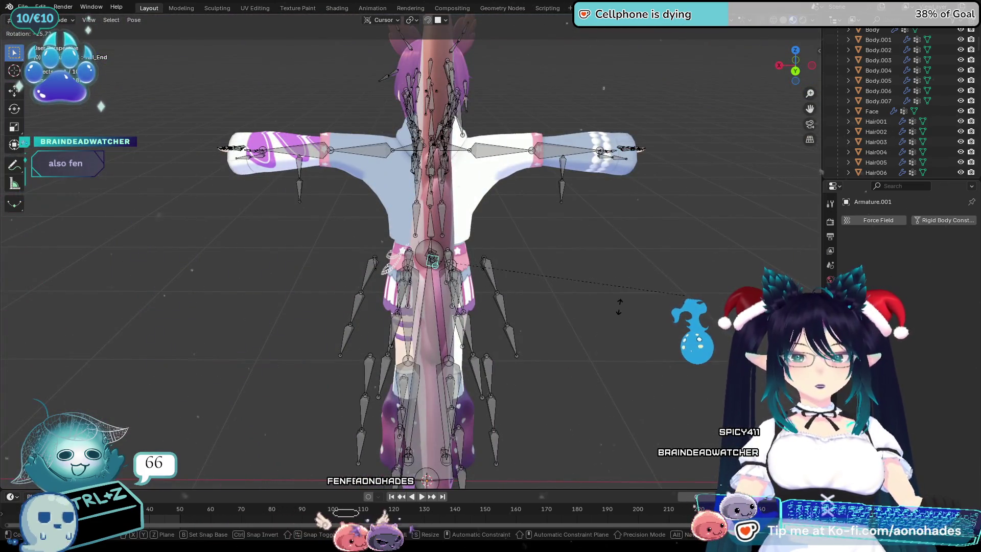
pyautogui.press('z')
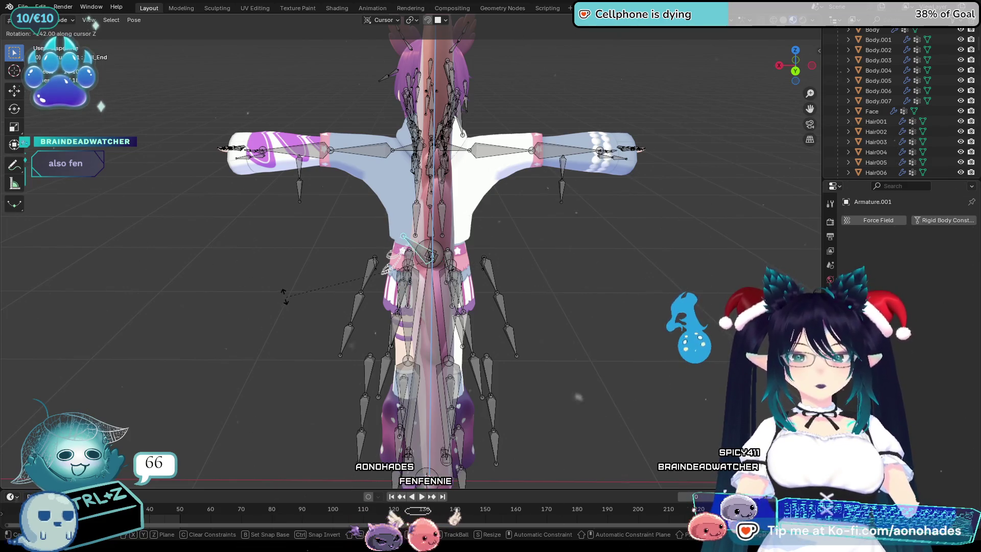
pyautogui.click(662, 325)
# Rotate the bone once more from the front, then cancel two further test rotations
pyautogui.moveTo(662, 325)
pyautogui.mouseDown(button='middle')
pyautogui.moveTo(587, 339)
pyautogui.moveTo(486, 287)
pyautogui.moveTo(387, 251)
pyautogui.mouseUp(button='middle')
pyautogui.press('r')
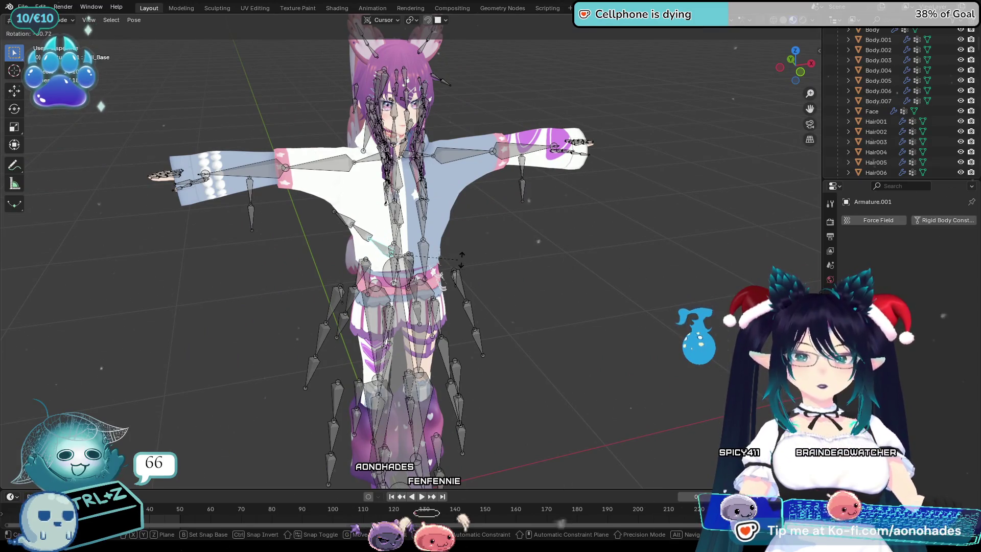
pyautogui.click(341, 274)
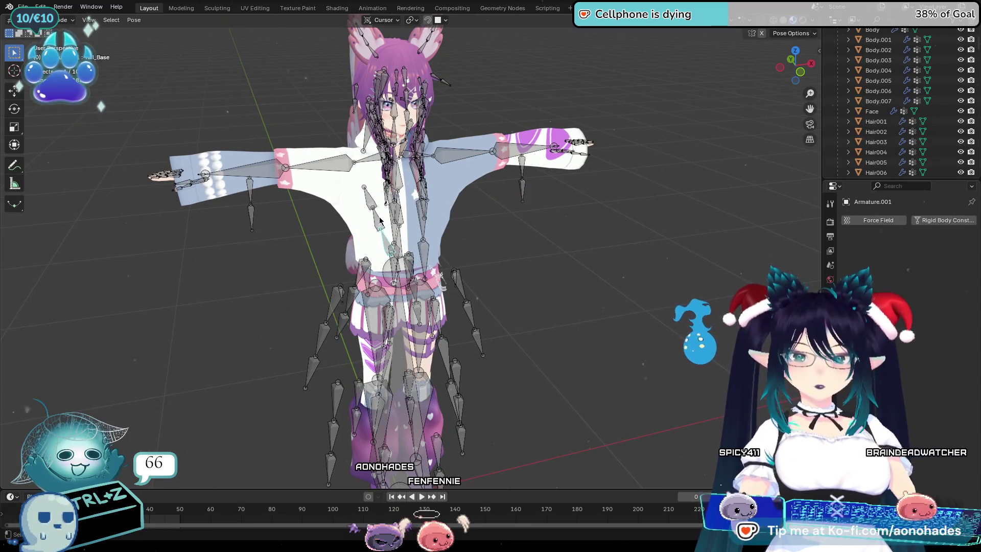
pyautogui.press('r')
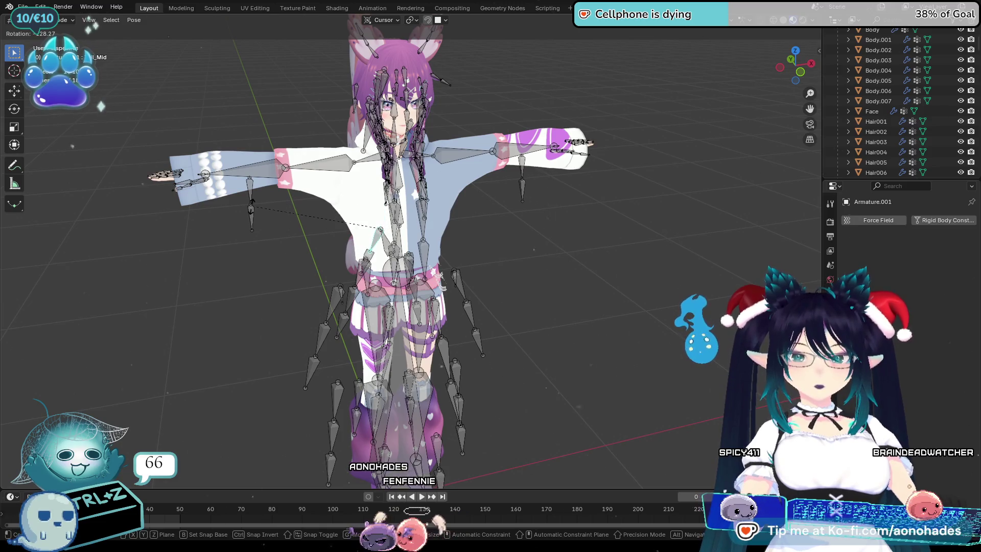
pyautogui.rightClick(276, 222)
pyautogui.press('z')
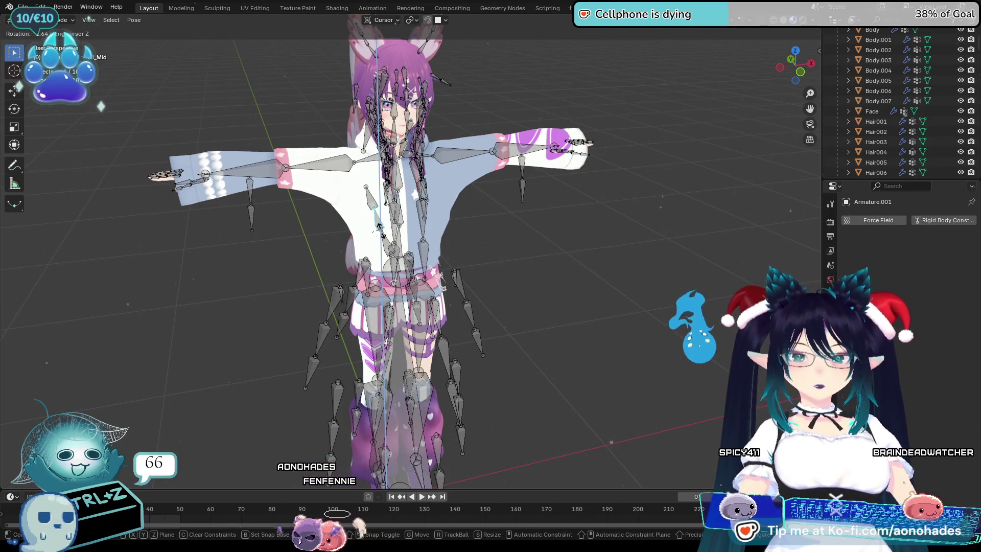
pyautogui.rightClick(530, 236)
# Switch to Object Mode, select the Tail mesh and move its Softbody modifier below Armature
pyautogui.click(64, 21)
pyautogui.click(351, 245)
pyautogui.moveTo(351, 246); pyautogui.dragTo(351, 250, button='middle')
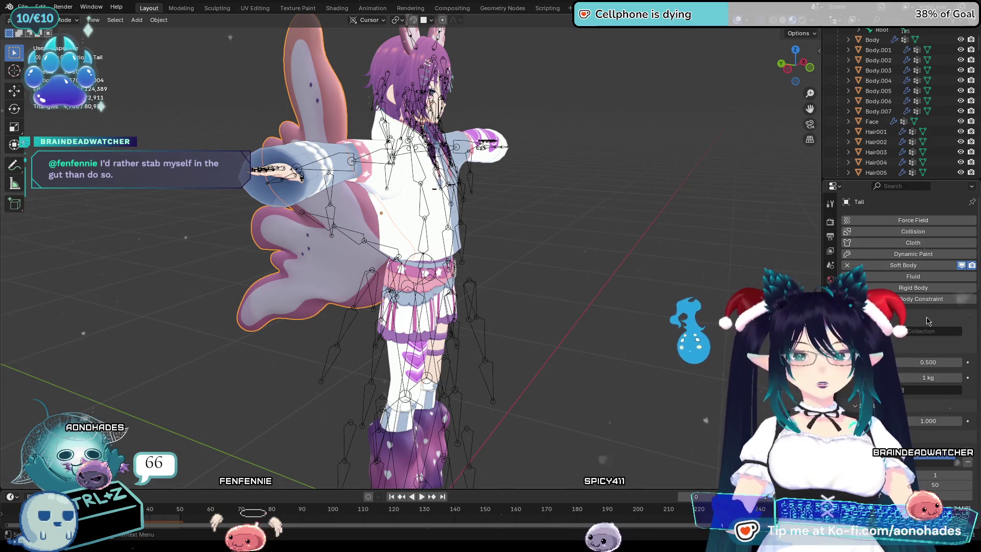
pyautogui.click(830, 322)
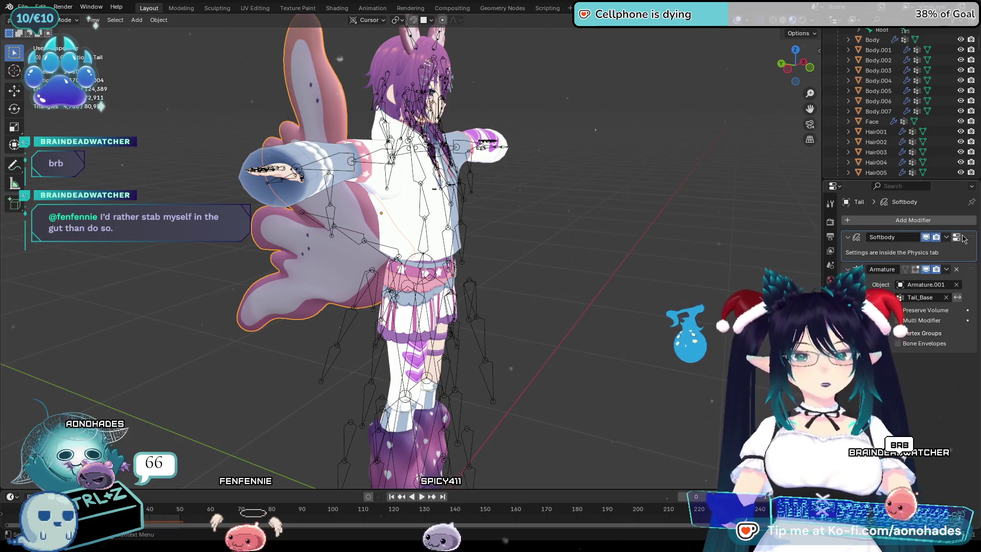
pyautogui.moveTo(972, 238); pyautogui.dragTo(958, 328)
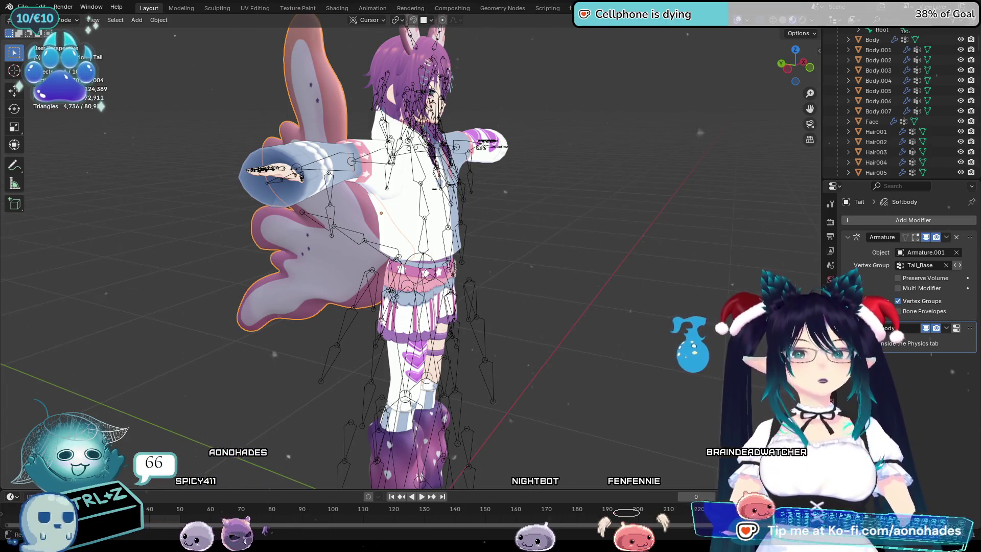
# Select the armature with the Tail mesh active and enter Weight Paint mode
pyautogui.moveTo(353, 255); pyautogui.dragTo(390, 252, button='middle')
pyautogui.click(389, 253)
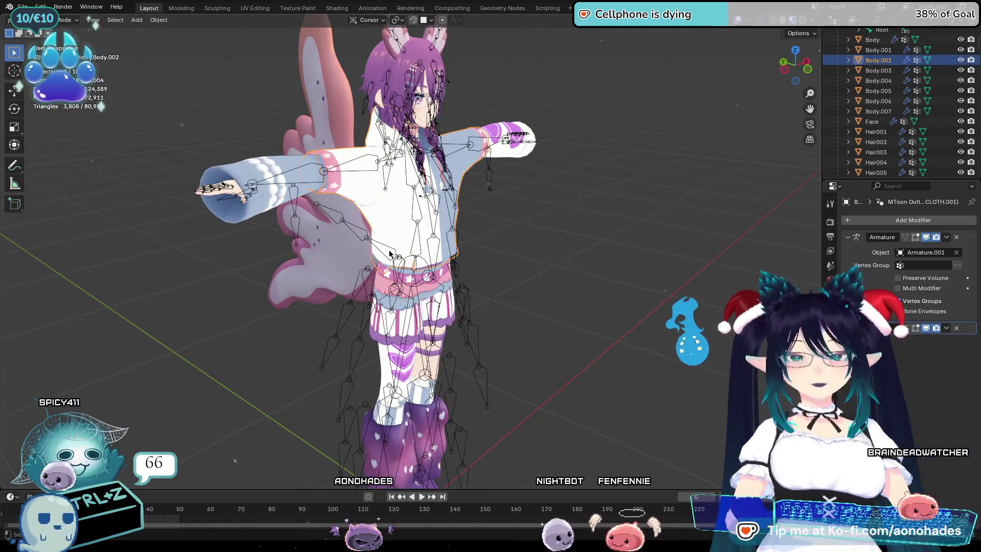
pyautogui.click(360, 257)
pyautogui.keyDown('shift'); pyautogui.click(354, 256); pyautogui.keyUp('shift')
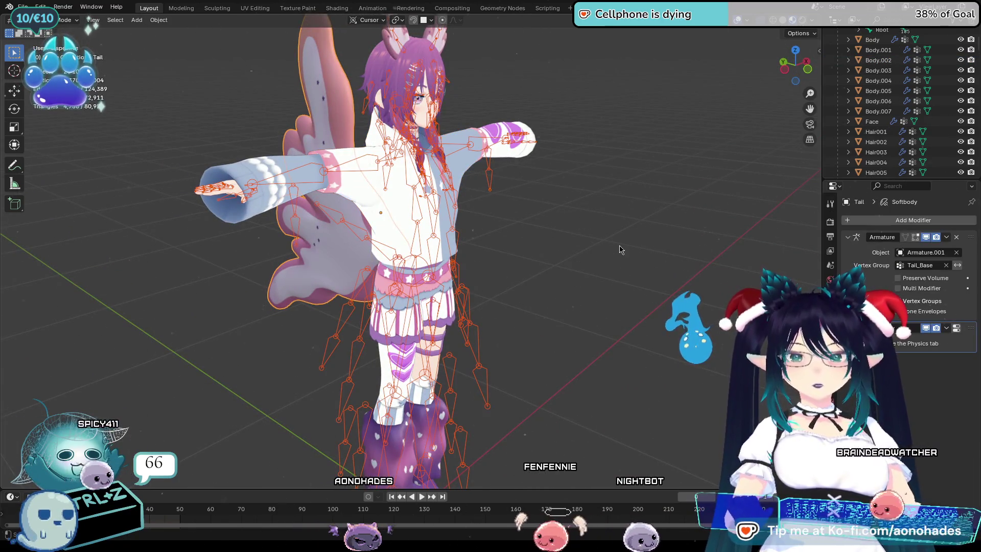
pyautogui.click(68, 20)
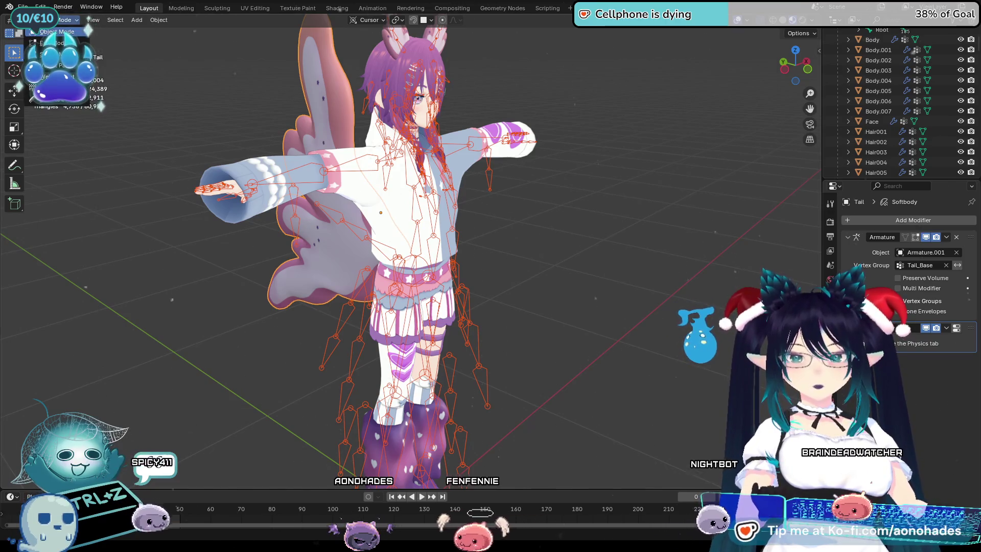
pyautogui.click(56, 76)
pyautogui.moveTo(409, 240); pyautogui.dragTo(389, 236, button='middle')
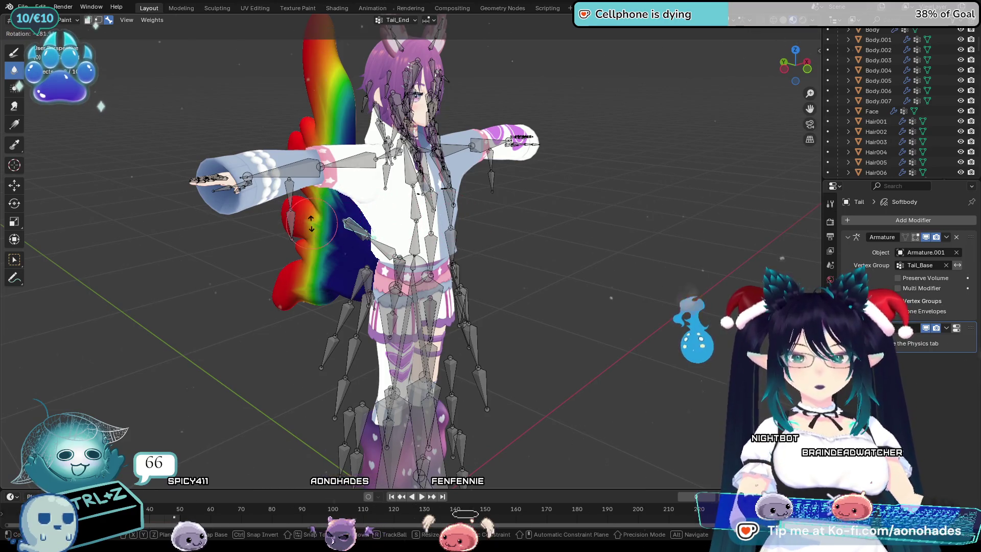
# Bend the Tail_End bone, then view the Tail_Mid and Tail_Base weights
pyautogui.moveTo(446, 215)
pyautogui.mouseDown(button='middle')
pyautogui.moveTo(363, 329)
pyautogui.moveTo(368, 307)
pyautogui.mouseUp(button='middle')
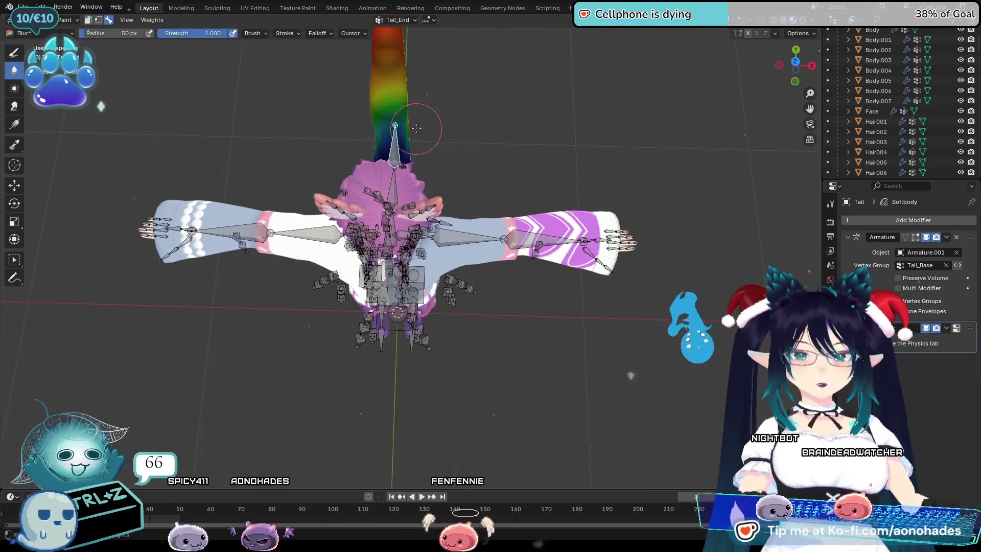
pyautogui.press('r')
pyautogui.click(340, 109)
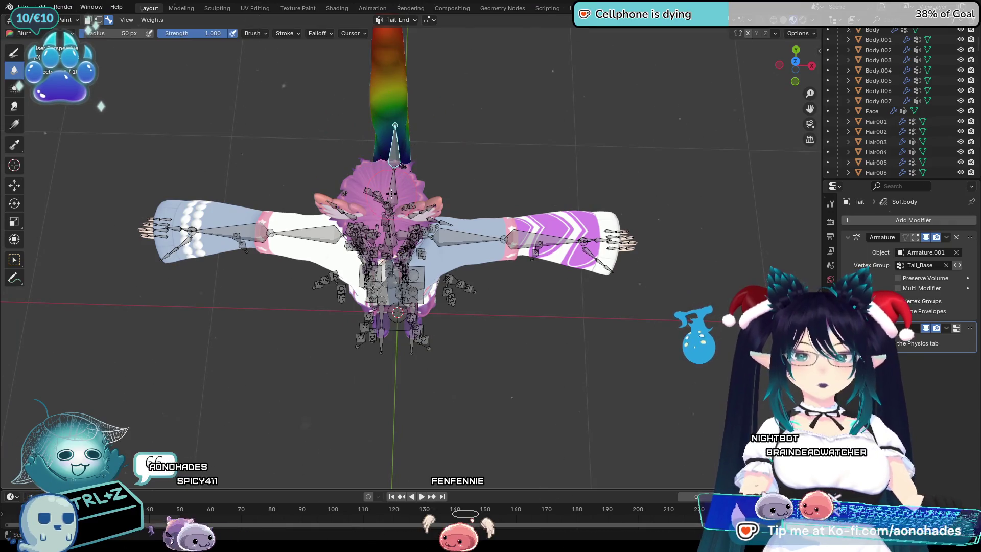
pyautogui.keyDown('ctrl'); pyautogui.click(409, 181); pyautogui.keyUp('ctrl')
pyautogui.press('r')
pyautogui.press('Escape')
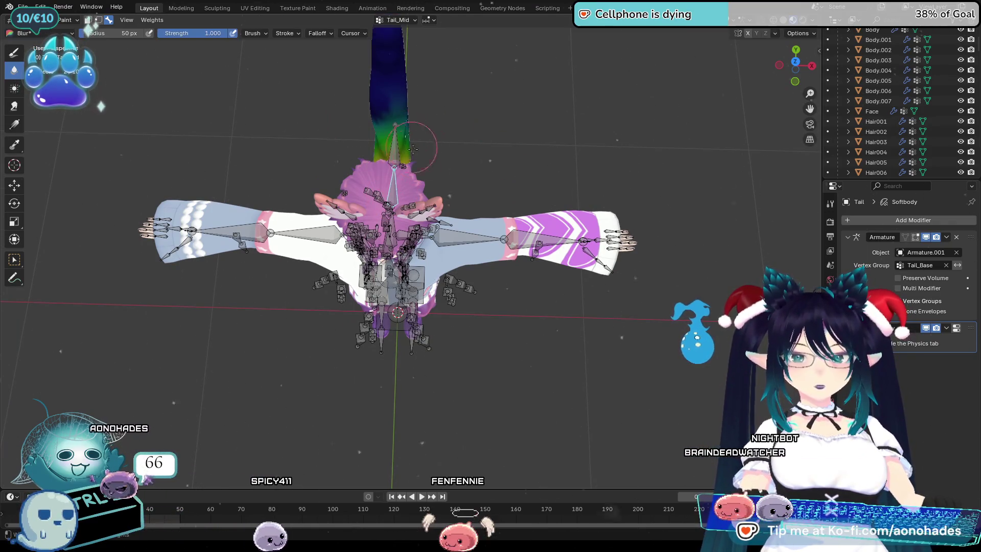
pyautogui.keyDown('ctrl'); pyautogui.click(396, 222); pyautogui.keyUp('ctrl')
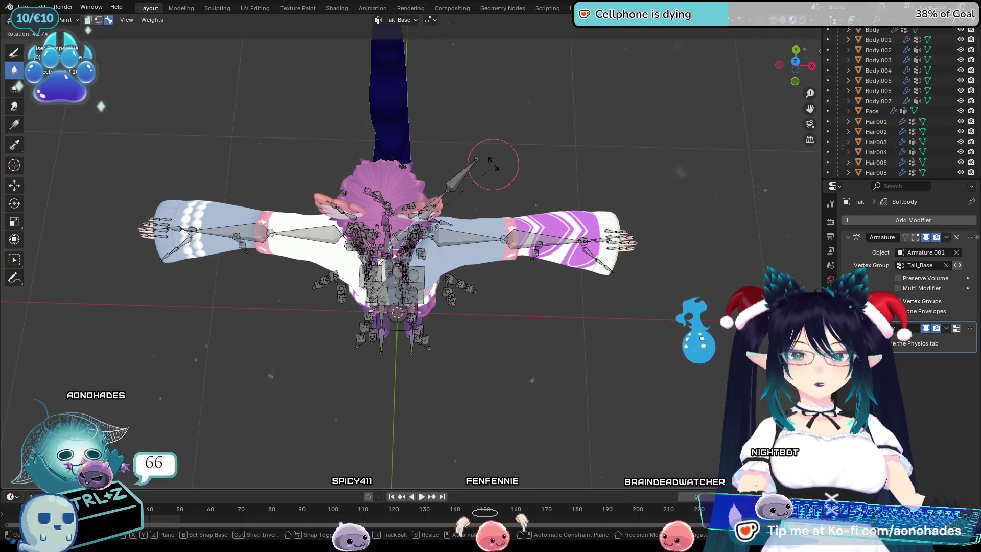
# Rotate Tail_Base and compare the deformation by undoing and redoing the pose
pyautogui.moveTo(741, 256); pyautogui.dragTo(721, 184, button='middle')
pyautogui.moveTo(664, 230); pyautogui.dragTo(582, 217, button='middle')
pyautogui.press('r')
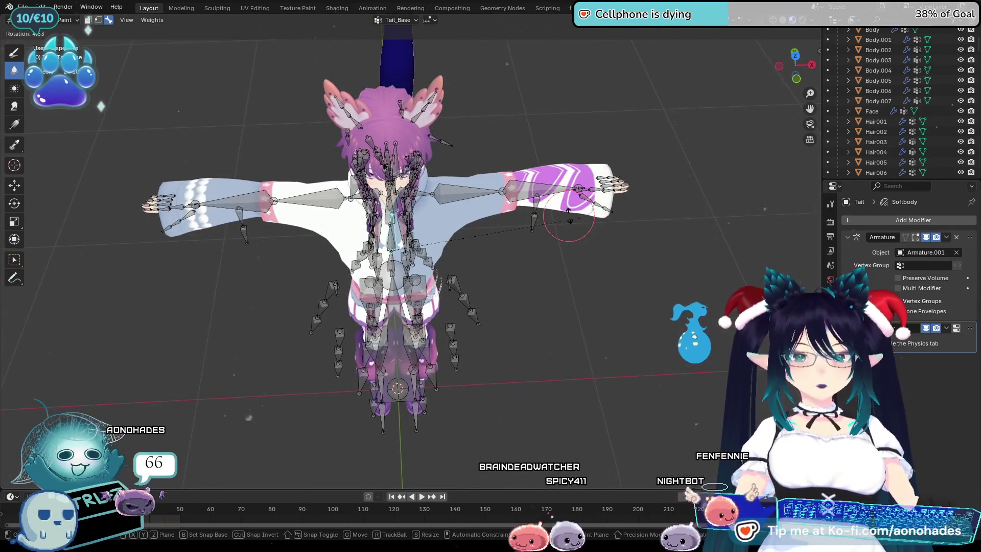
pyautogui.click(569, 215)
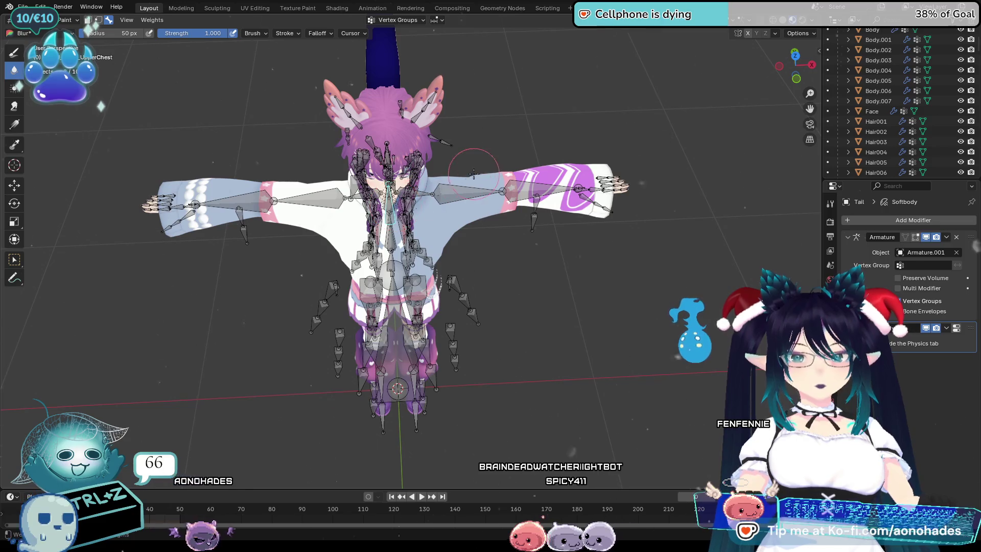
pyautogui.hotkey('ctrl', 'z')
pyautogui.hotkey('ctrl', 'shift', 'z')
pyautogui.hotkey('ctrl', 'z')
pyautogui.hotkey('ctrl', 'shift', 'z')
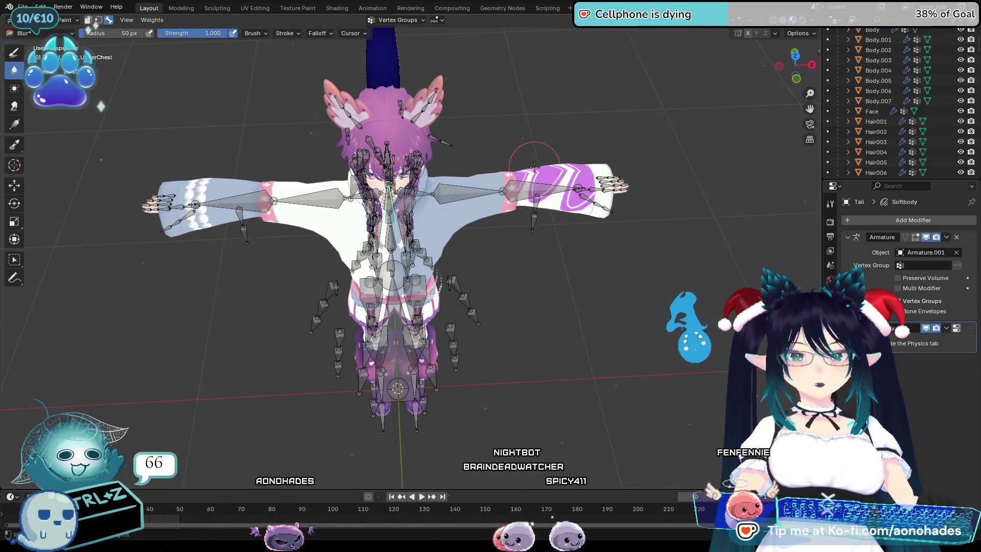
# From behind, bend the Tail_Mid and Tail_End bones to check Tail_Mid's weights
pyautogui.moveTo(534, 166); pyautogui.dragTo(398, 182, button='middle')
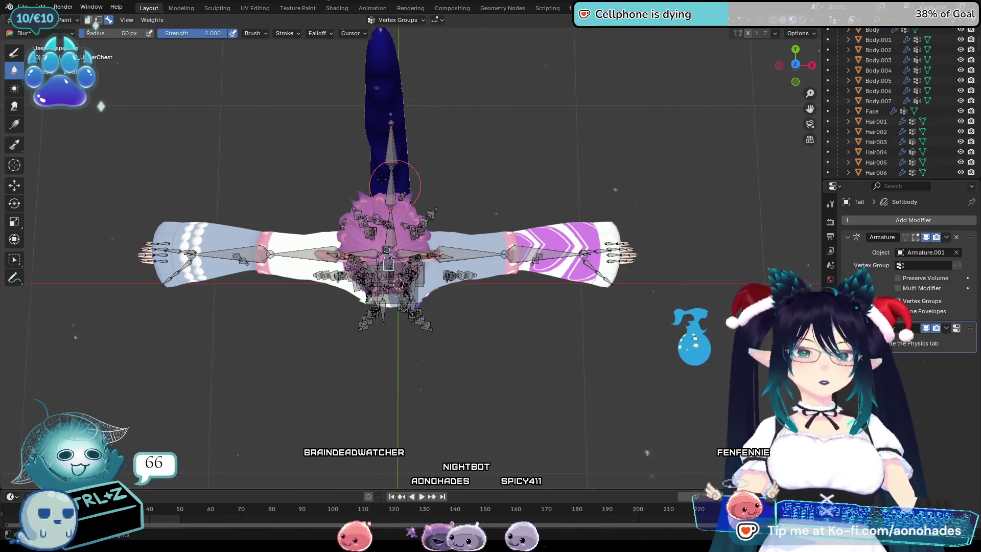
pyautogui.moveTo(566, 221)
pyautogui.mouseDown(button='middle')
pyautogui.moveTo(511, 220)
pyautogui.moveTo(604, 242)
pyautogui.moveTo(466, 151)
pyautogui.mouseUp(button='middle')
pyautogui.keyDown('ctrl'); pyautogui.click(526, 220); pyautogui.keyUp('ctrl')
pyautogui.press('r')
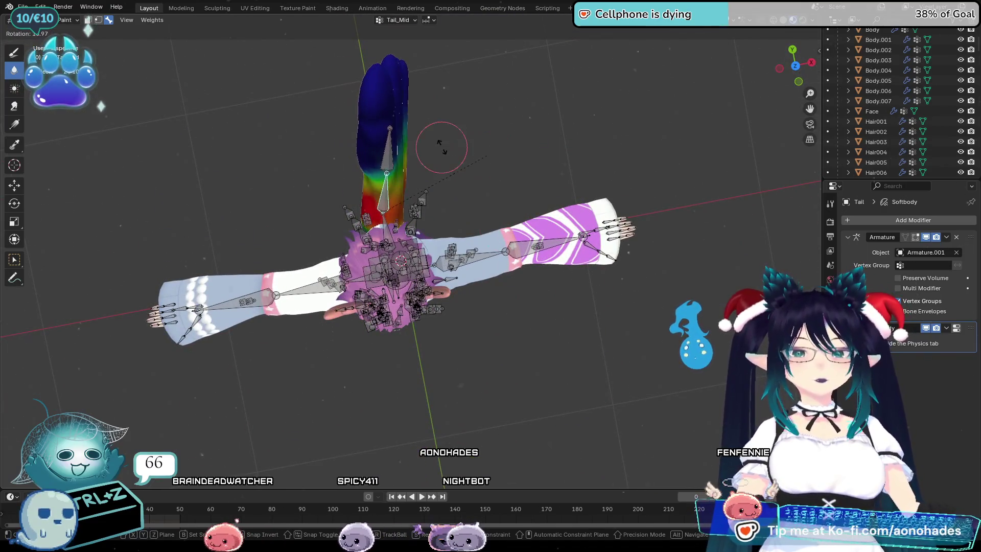
pyautogui.click(374, 153)
pyautogui.press('r')
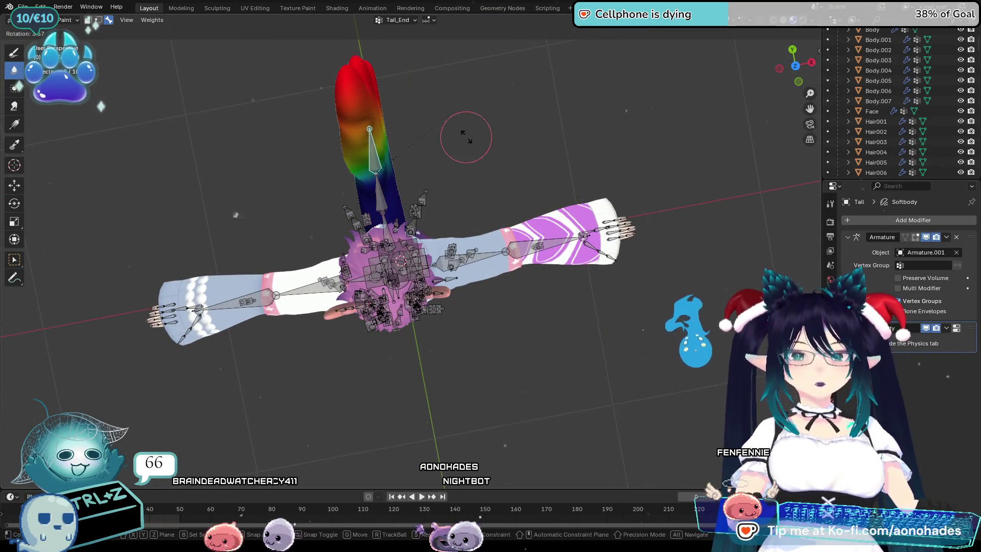
pyautogui.click(460, 131)
pyautogui.moveTo(449, 136)
pyautogui.mouseDown(button='middle')
pyautogui.moveTo(460, 153)
pyautogui.moveTo(486, 140)
pyautogui.moveTo(442, 141)
pyautogui.mouseUp(button='middle')
# Return to Object Mode and put the armature in Edit Mode, testing a Tail_Mid rotation
pyautogui.click(60, 33)
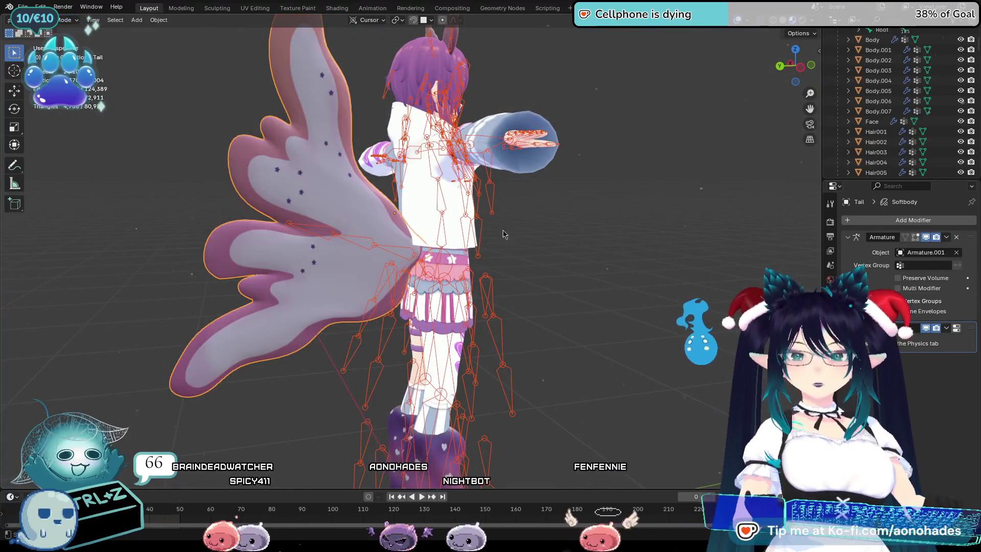
pyautogui.click(367, 249)
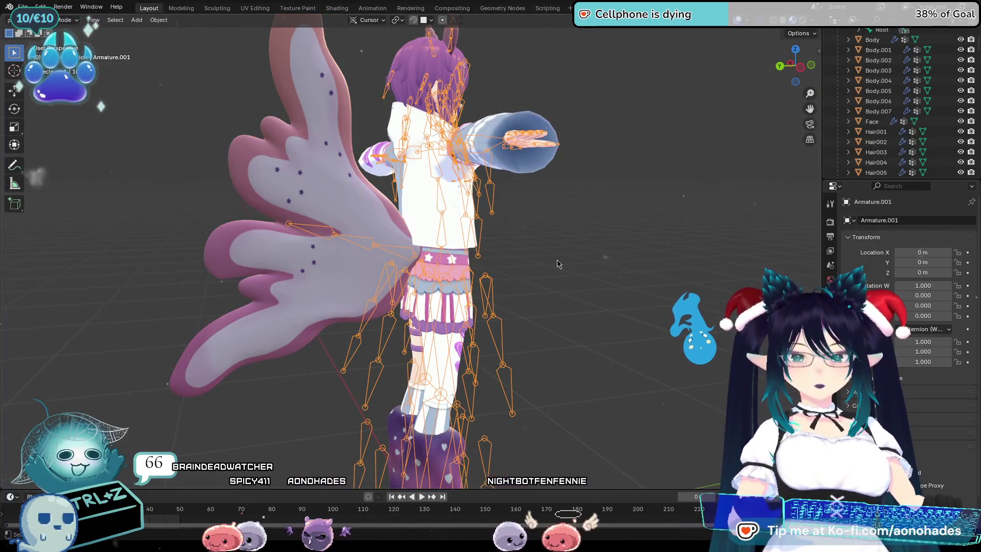
pyautogui.press('Tab')
pyautogui.moveTo(367, 249); pyautogui.dragTo(452, 399, button='middle')
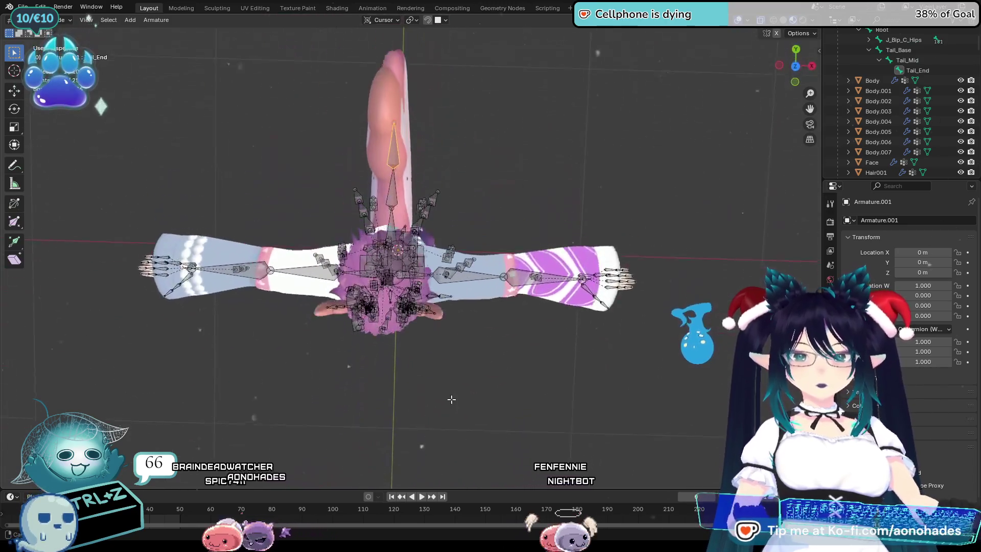
pyautogui.click(392, 192)
pyautogui.press('r')
pyautogui.press('Escape')
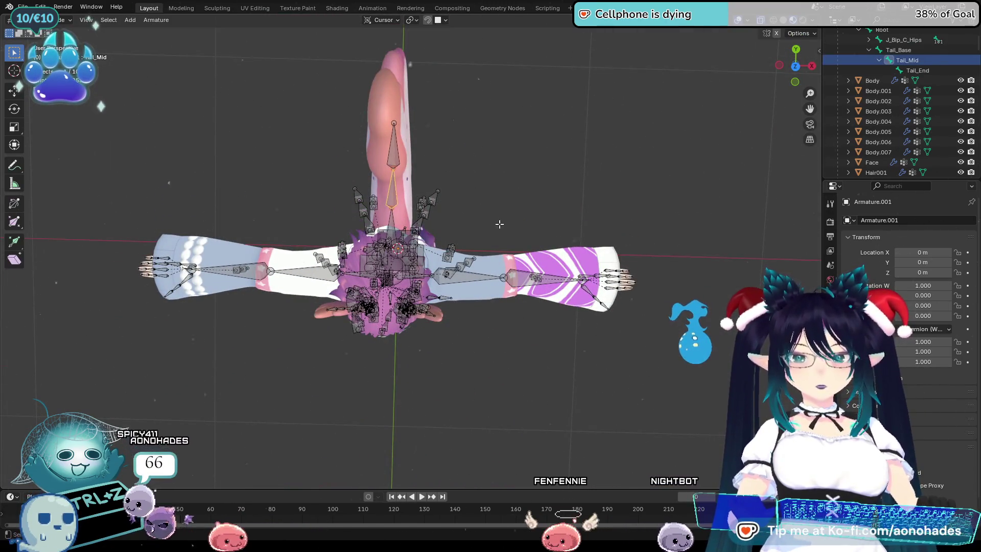
# Switch the armature to Pose Mode with Ctrl+Tab and select the Tail_Base bone
pyautogui.moveTo(199, 118)
pyautogui.mouseDown(button='middle')
pyautogui.moveTo(499, 136)
pyautogui.moveTo(601, 274)
pyautogui.moveTo(456, 286)
pyautogui.mouseUp(button='middle')
pyautogui.scroll(6, 457, 286)
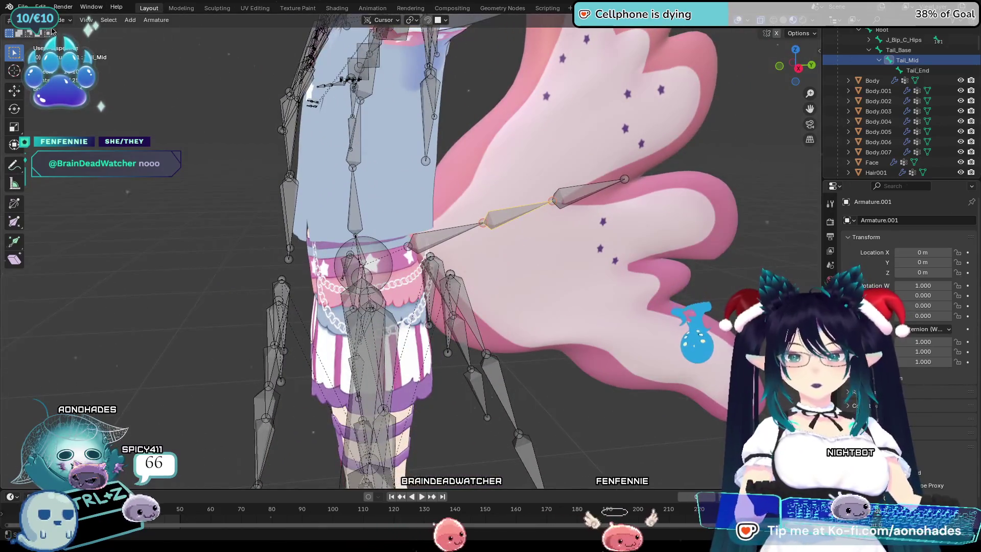
pyautogui.click(65, 19)
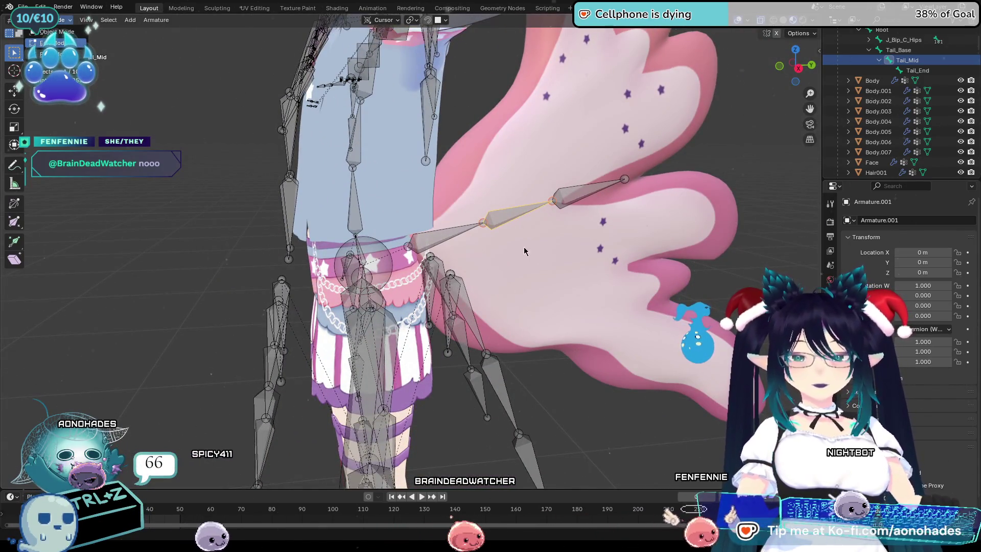
pyautogui.hotkey('ctrl', 'Tab')
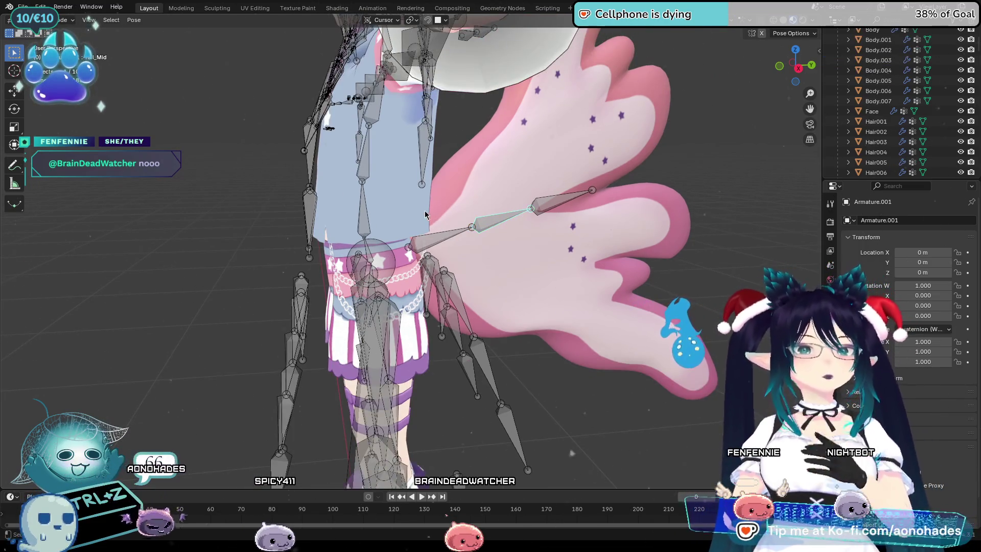
pyautogui.scroll(3, 417, 227)
pyautogui.click(508, 218)
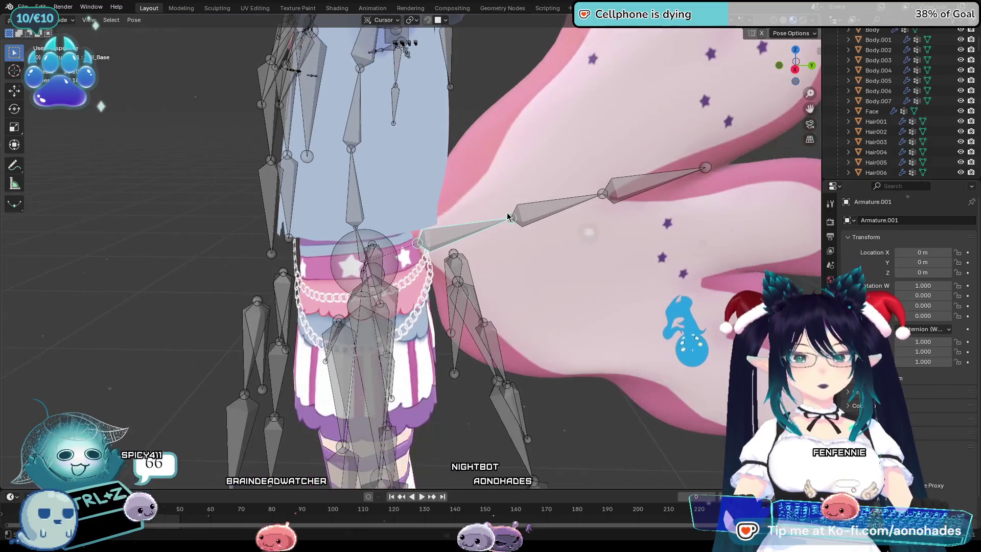
pyautogui.hotkey('ctrl', 'p')
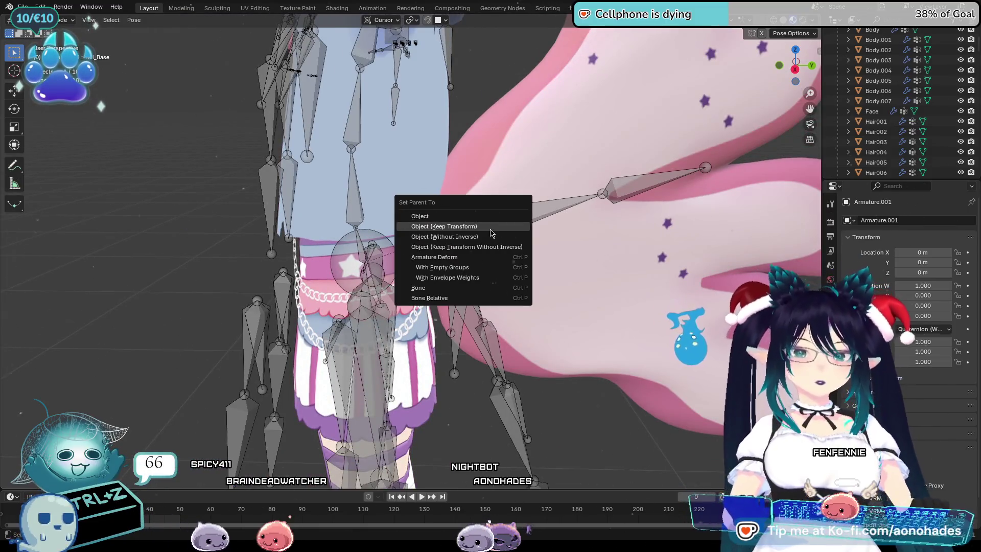
pyautogui.click(491, 230)
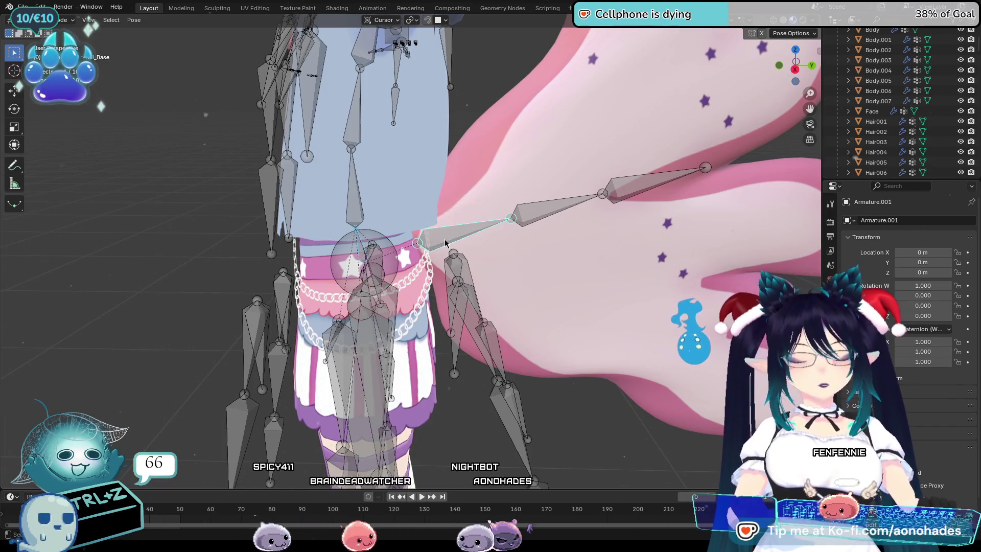
pyautogui.hotkey('ctrl', 'p')
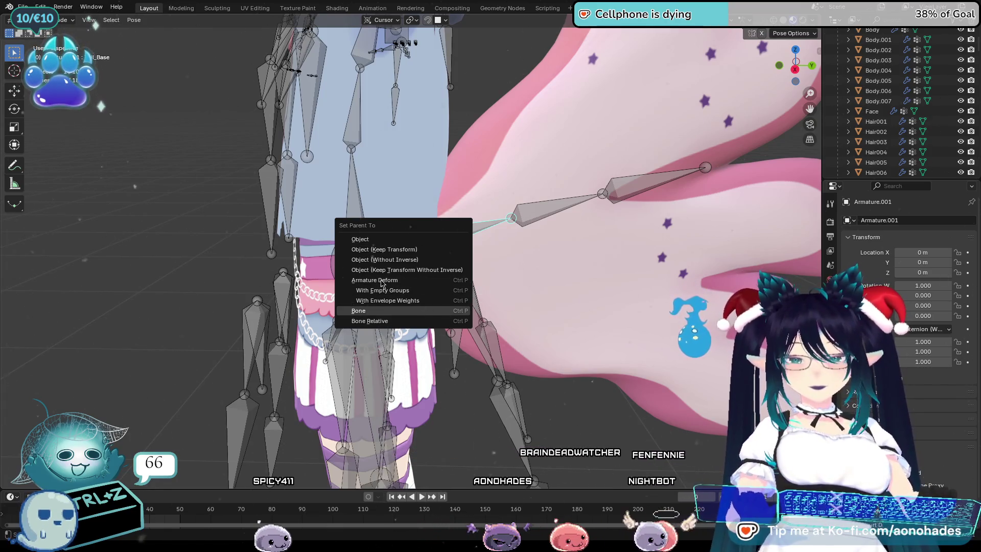
pyautogui.click(375, 249)
pyautogui.scroll(6, 357, 241)
pyautogui.moveTo(357, 242)
pyautogui.keyDown('shift'); pyautogui.mouseDown(button='middle')
pyautogui.moveTo(485, 230)
pyautogui.moveTo(533, 237)
pyautogui.mouseUp(button='middle'); pyautogui.keyUp('shift')
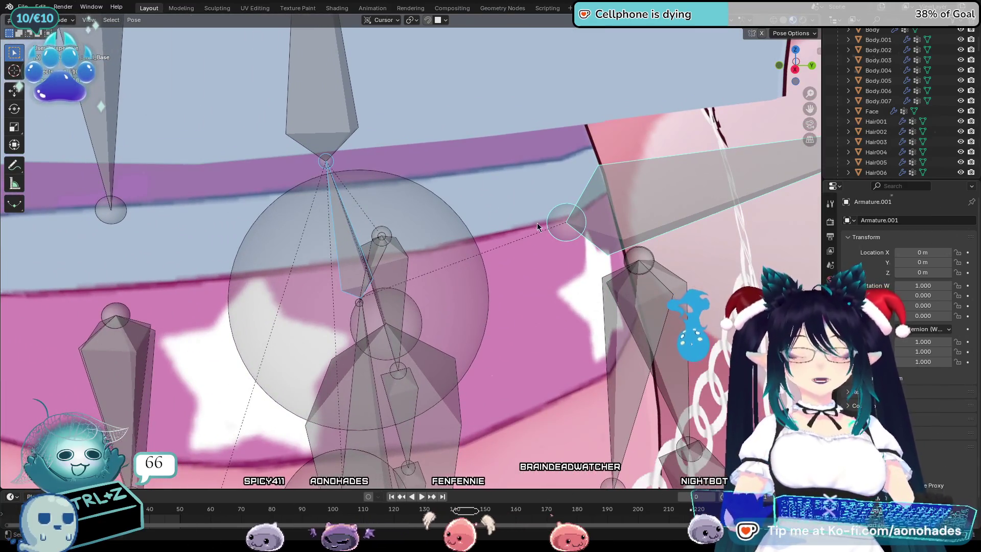
pyautogui.scroll(-3, 538, 227)
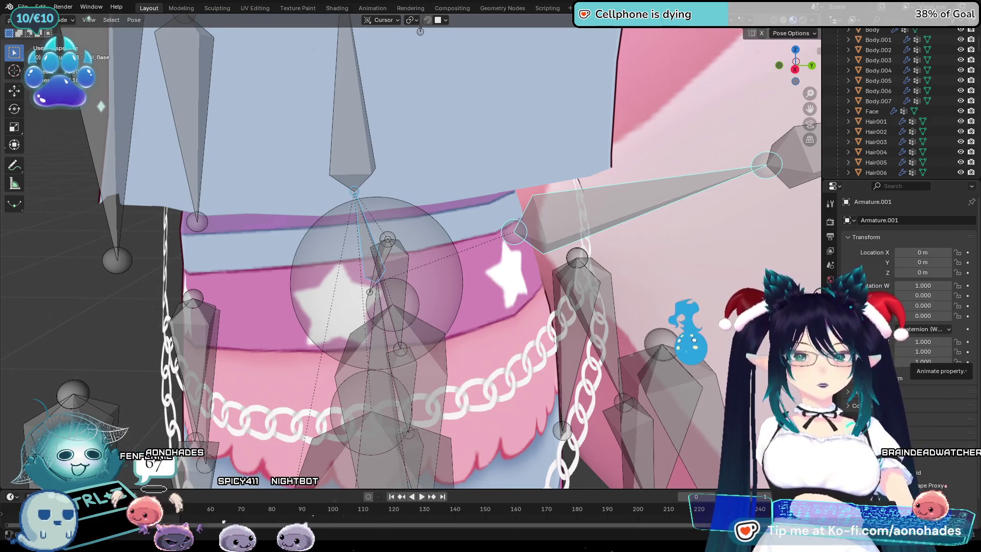
pyautogui.moveTo(547, 306); pyautogui.dragTo(525, 305, button='middle')
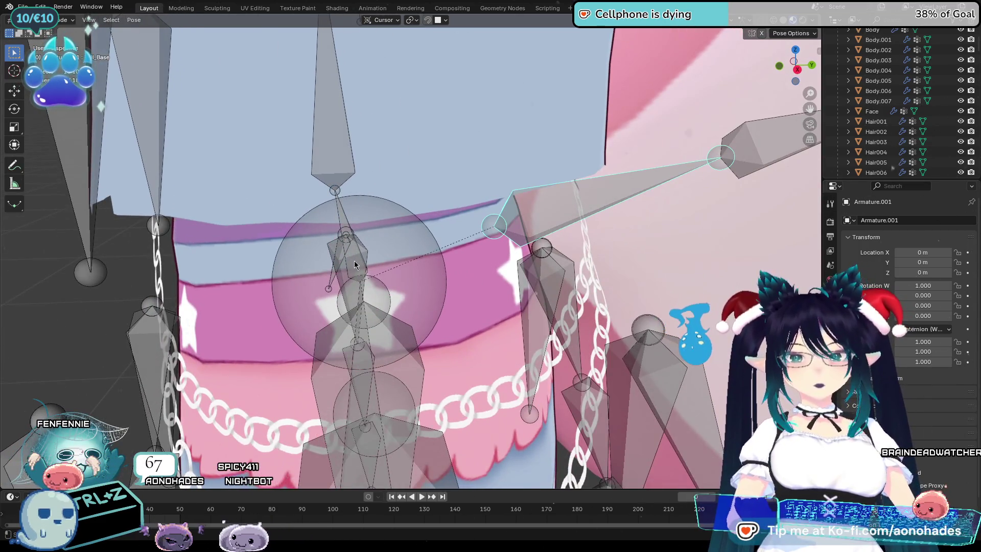
pyautogui.hotkey('shift', '[')
pyautogui.hotkey('alt', 'a')
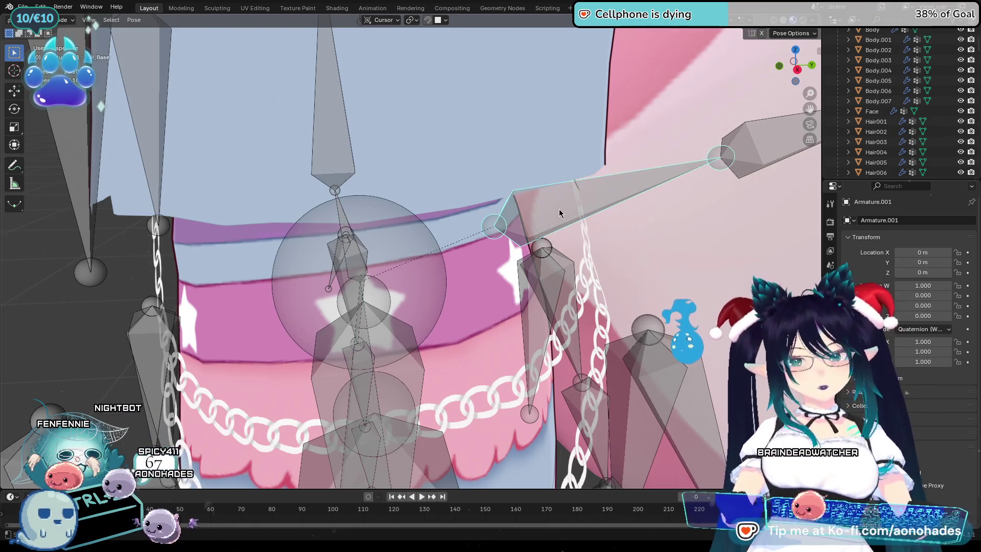
pyautogui.hotkey('alt', 'p')
pyautogui.click(552, 210)
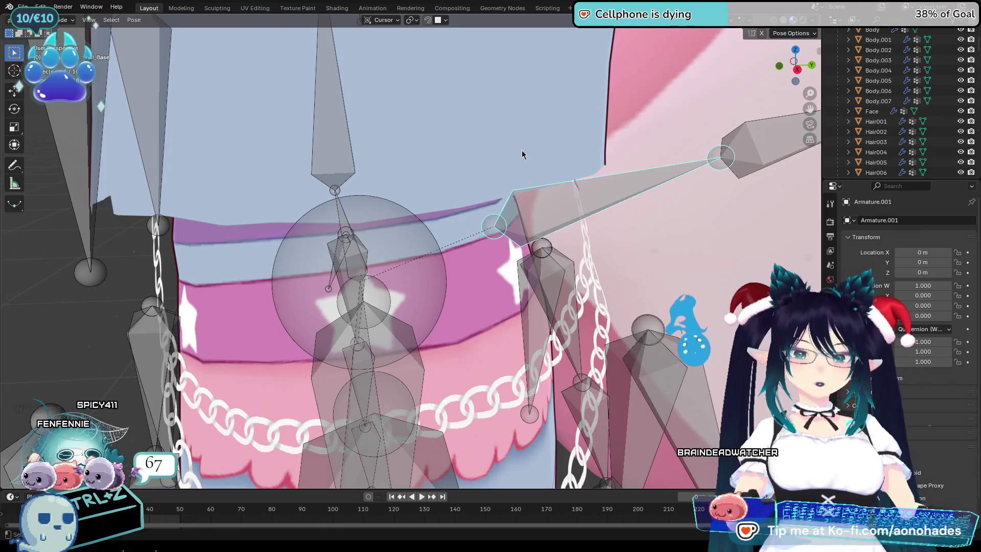
pyautogui.hotkey('ctrl', 'p')
pyautogui.click(523, 155)
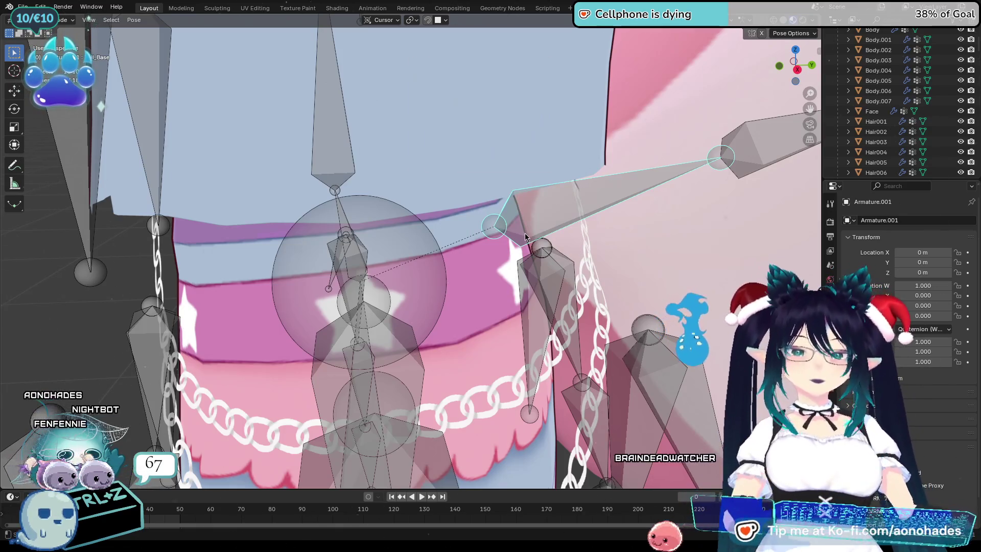
pyautogui.rightClick(529, 221)
pyautogui.moveTo(538, 248)
pyautogui.mouseDown(button='middle')
pyautogui.moveTo(460, 214)
pyautogui.moveTo(538, 247)
pyautogui.moveTo(126, 27)
pyautogui.mouseUp(button='middle')
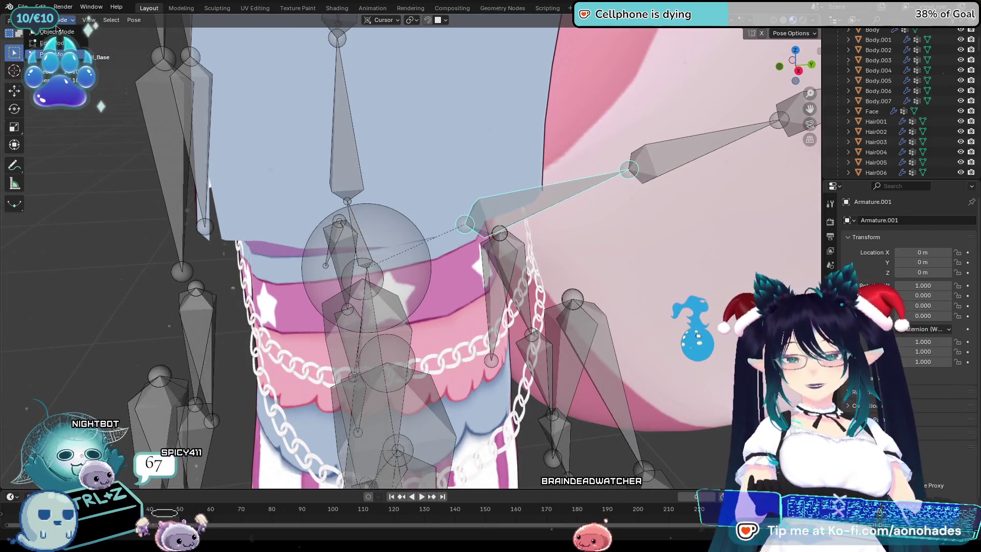
# In Edit Mode, parent Tail_Base to J_Bip_C_Hips with Ctrl+P, Keep Offset
pyautogui.click(51, 43)
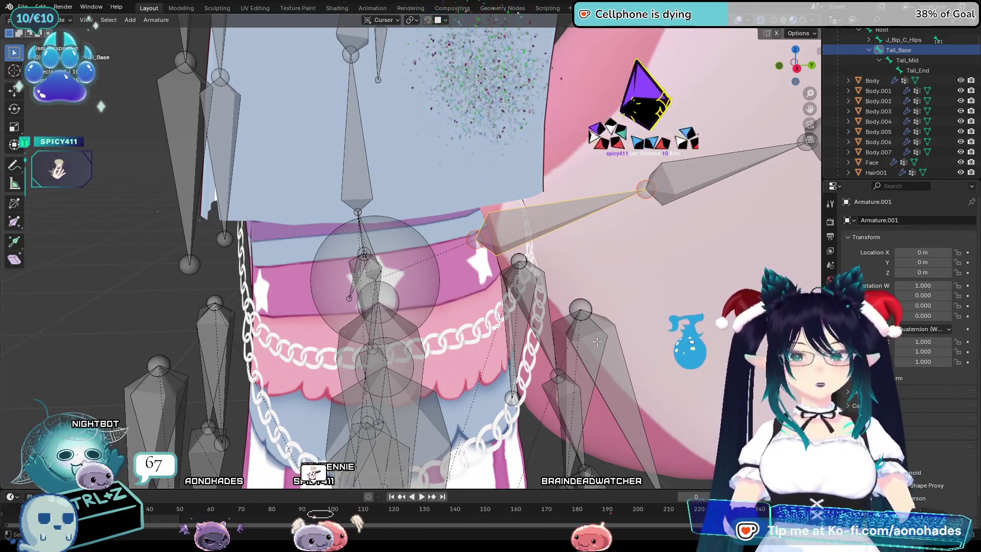
pyautogui.hotkey('ctrl', 'p')
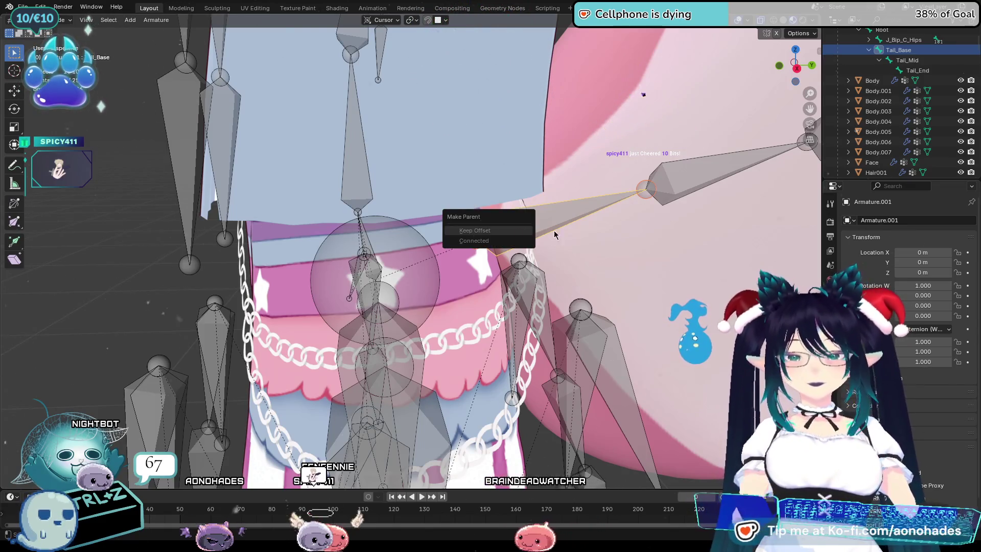
pyautogui.hotkey('ctrl', 'p')
pyautogui.click(531, 231)
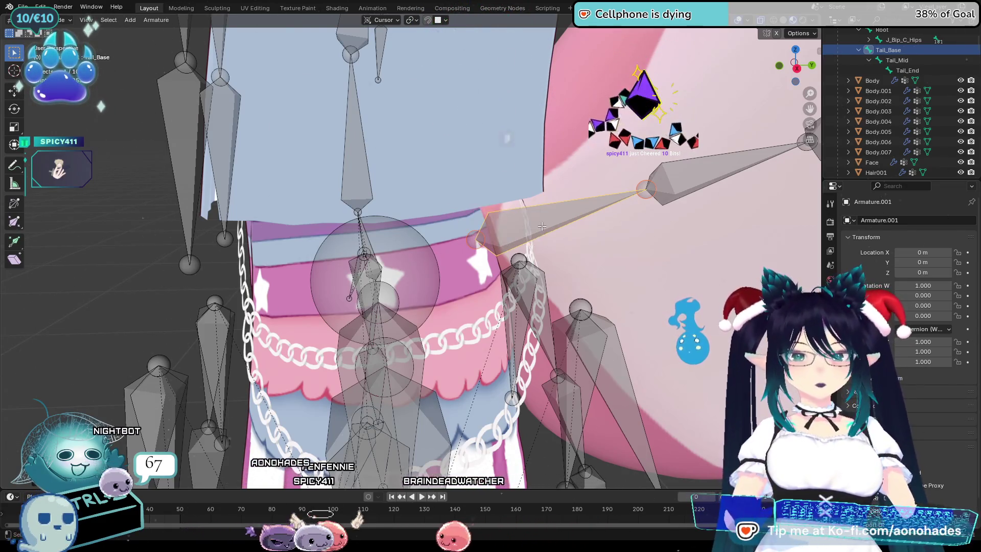
pyautogui.scroll(5, 541, 226)
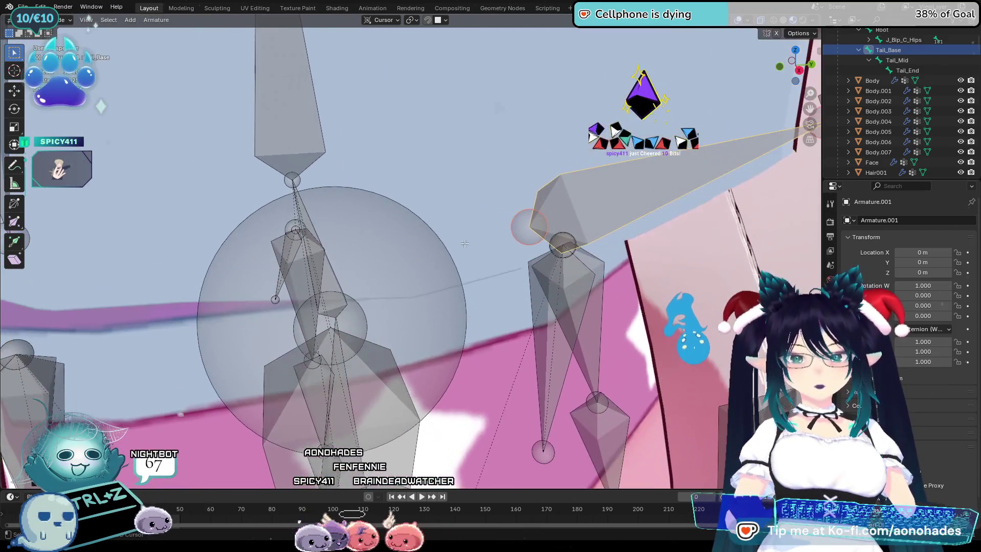
pyautogui.hotkey('shift', '[')
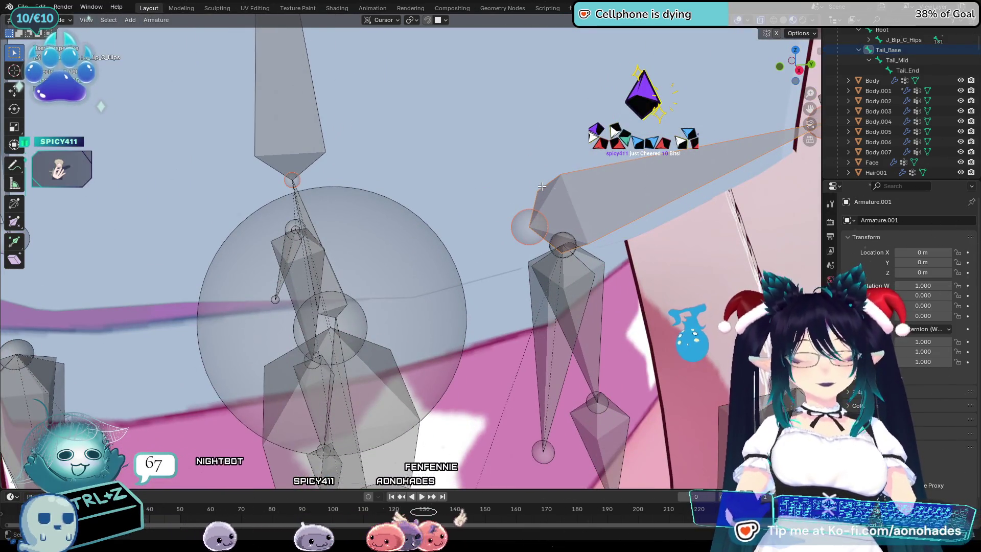
pyautogui.hotkey('ctrl', 'p')
pyautogui.click(542, 198)
pyautogui.scroll(-4, 594, 236)
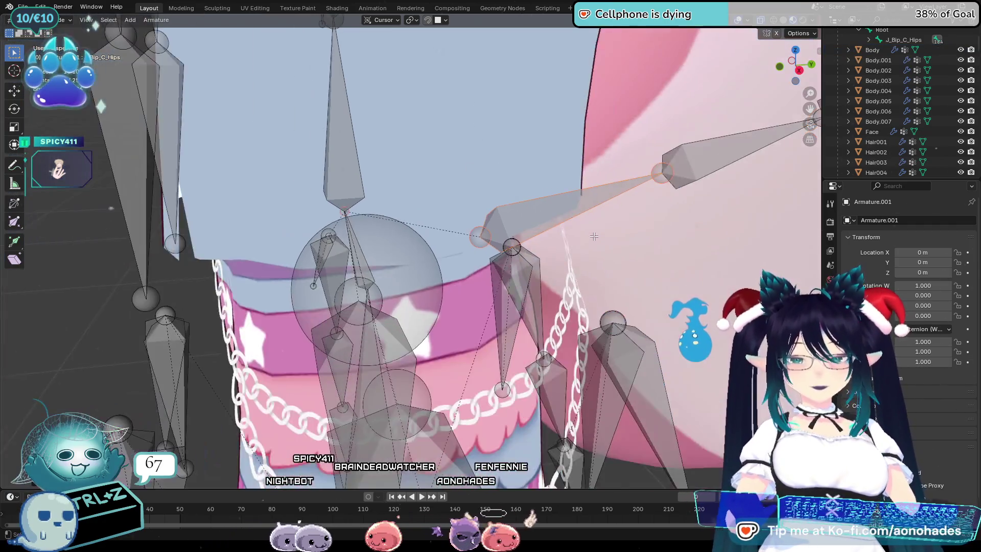
pyautogui.scroll(-3, 594, 237)
pyautogui.moveTo(594, 236); pyautogui.dragTo(607, 282, button='middle')
pyautogui.scroll(4, 599, 256)
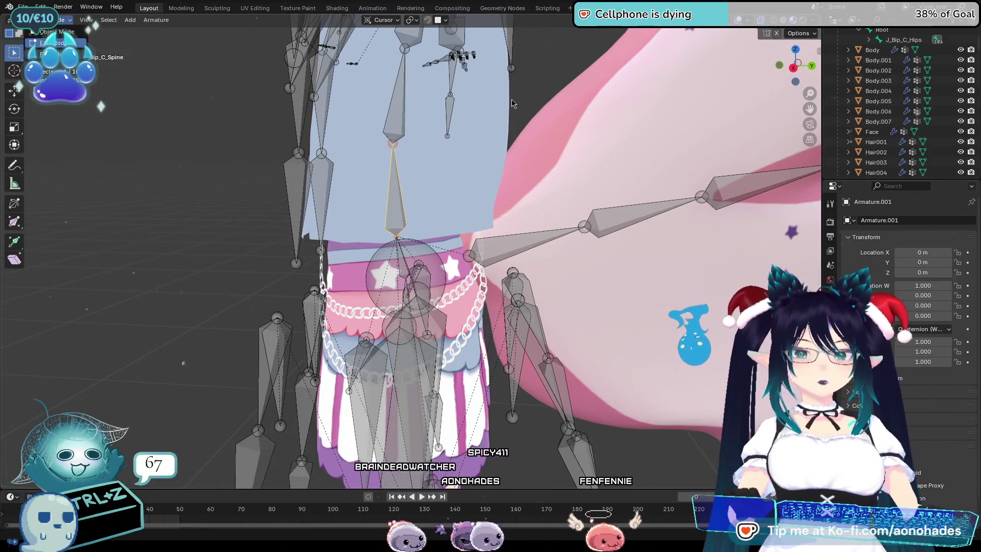
pyautogui.hotkey('ctrl', 'Tab')
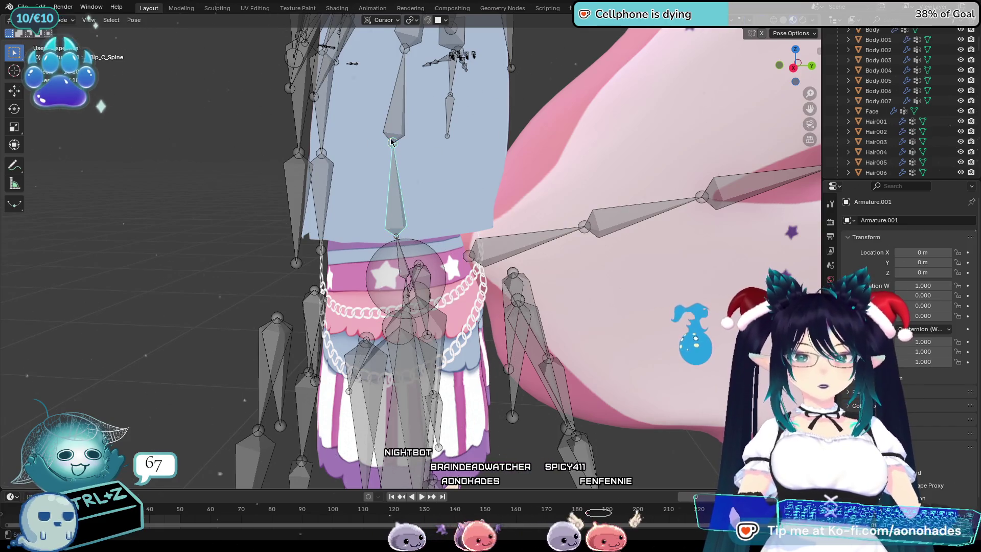
pyautogui.press('r')
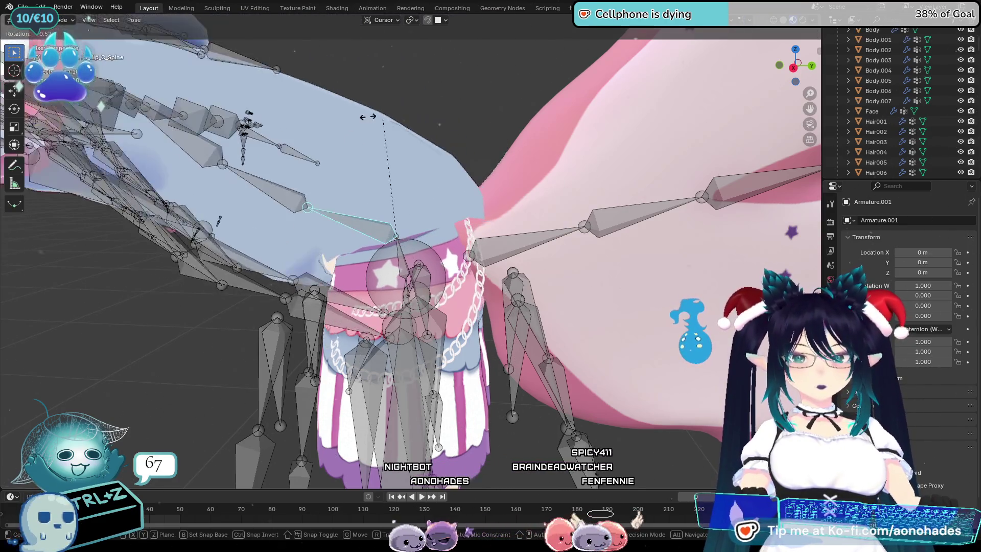
pyautogui.press('Escape')
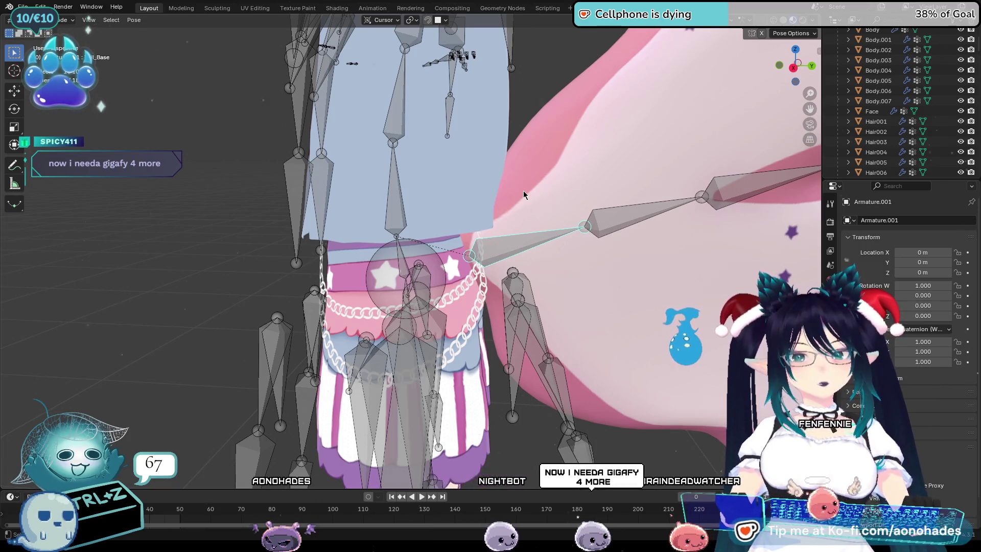
pyautogui.scroll(-2, 523, 191)
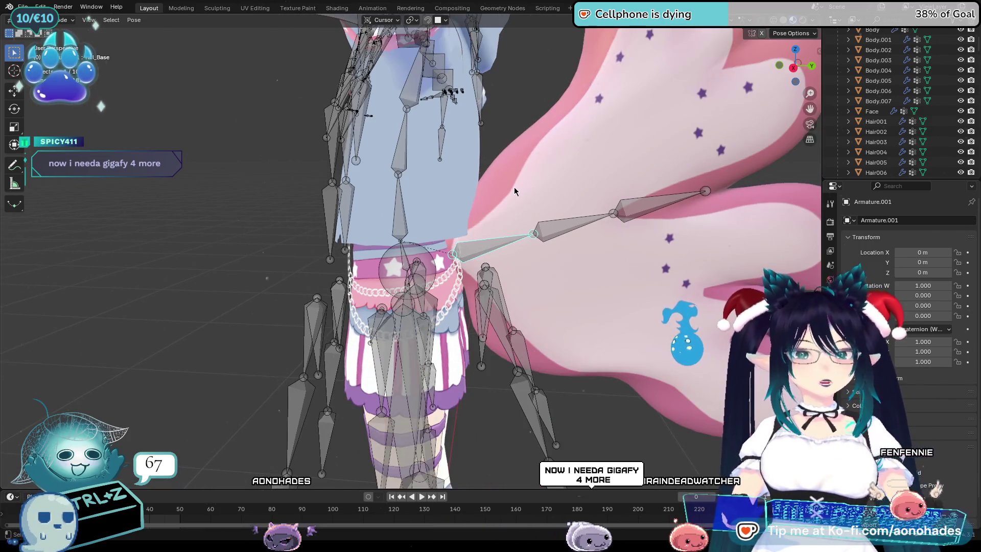
pyautogui.moveTo(612, 194)
pyautogui.keyDown('shift'); pyautogui.mouseDown(button='middle')
pyautogui.moveTo(594, 199)
pyautogui.moveTo(592, 213)
pyautogui.mouseUp(button='middle'); pyautogui.keyUp('shift')
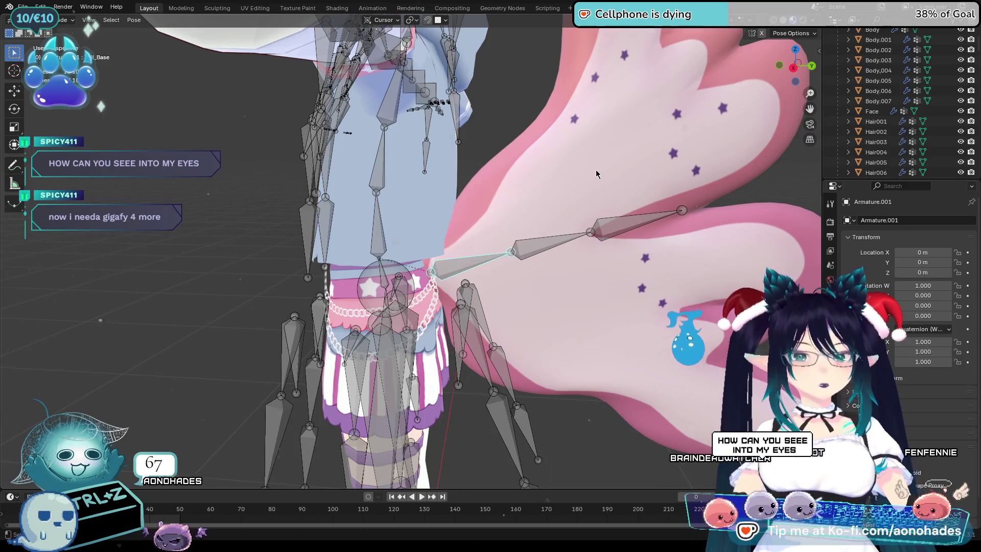
pyautogui.moveTo(599, 180)
pyautogui.mouseDown(button='middle')
pyautogui.moveTo(580, 283)
pyautogui.moveTo(533, 409)
pyautogui.moveTo(401, 264)
pyautogui.moveTo(412, 368)
pyautogui.mouseUp(button='middle')
pyautogui.press('r')
pyautogui.rightClick(580, 283)
pyautogui.click(420, 280)
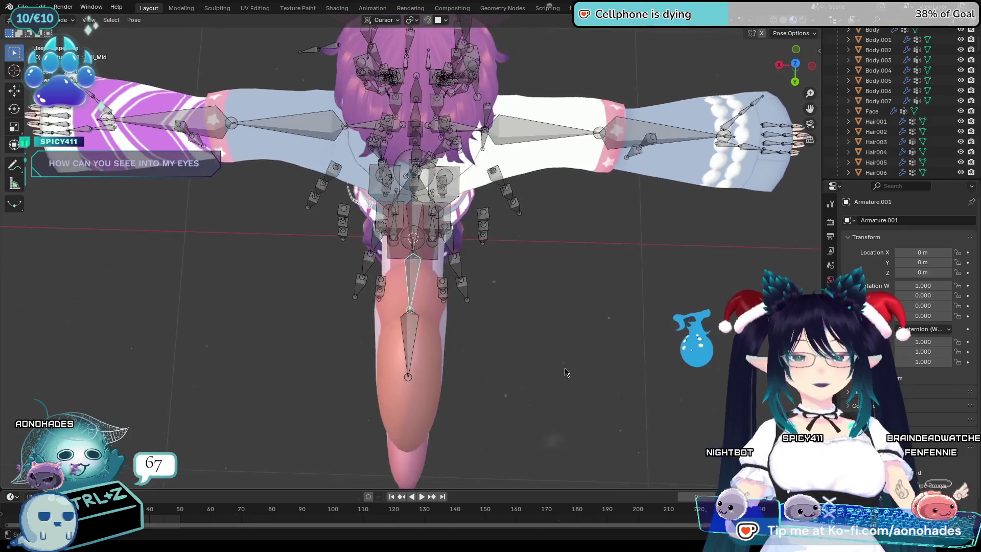
pyautogui.click(410, 329)
pyautogui.press('r')
pyautogui.rightClick(499, 394)
pyautogui.moveTo(501, 398); pyautogui.dragTo(601, 290, button='middle')
pyautogui.moveTo(593, 300); pyautogui.dragTo(495, 280, button='middle')
pyautogui.scroll(5, 449, 276)
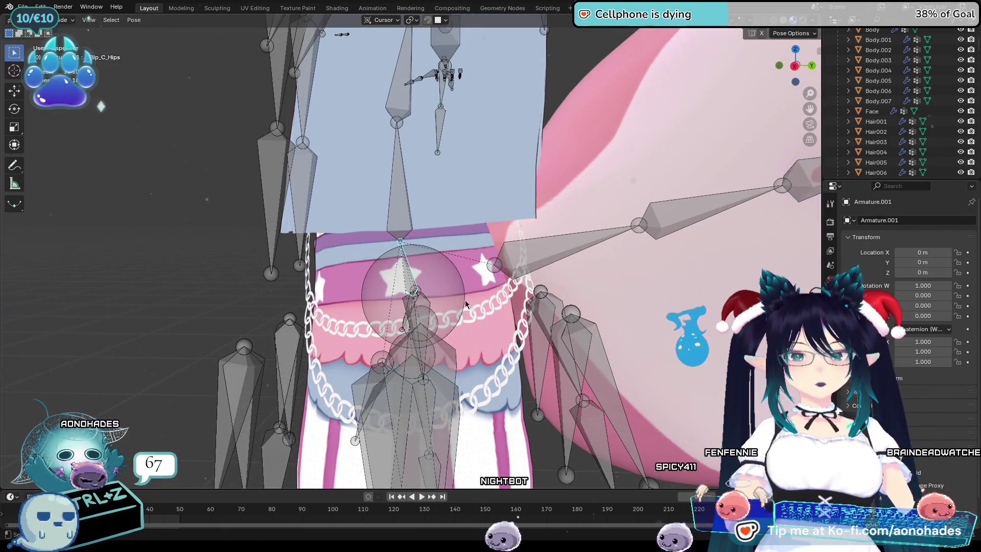
pyautogui.press('r')
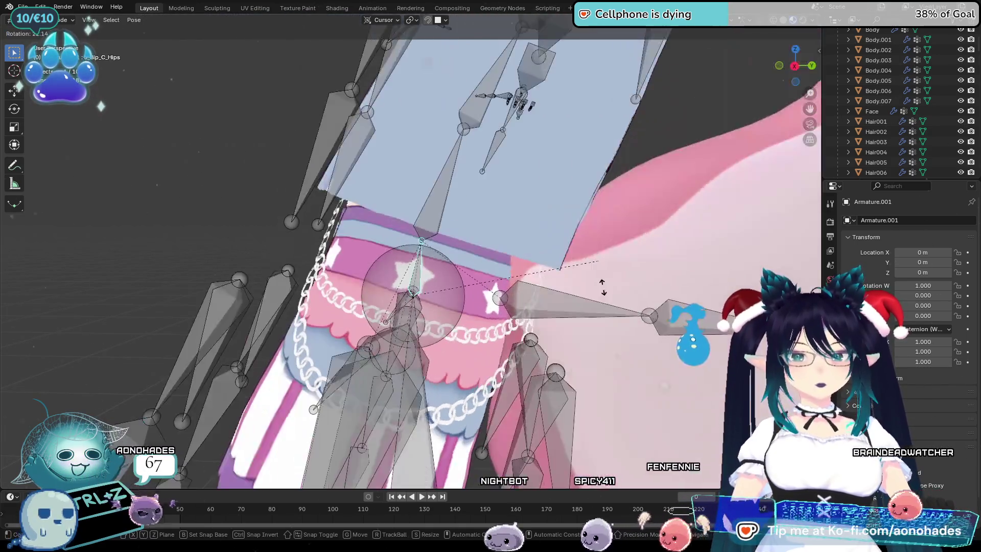
pyautogui.press('Escape')
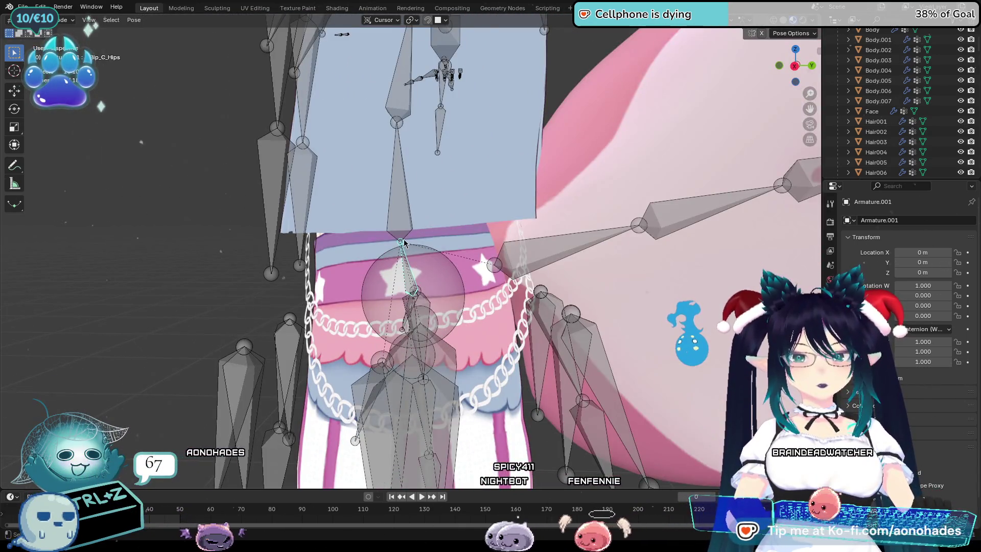
pyautogui.press('r')
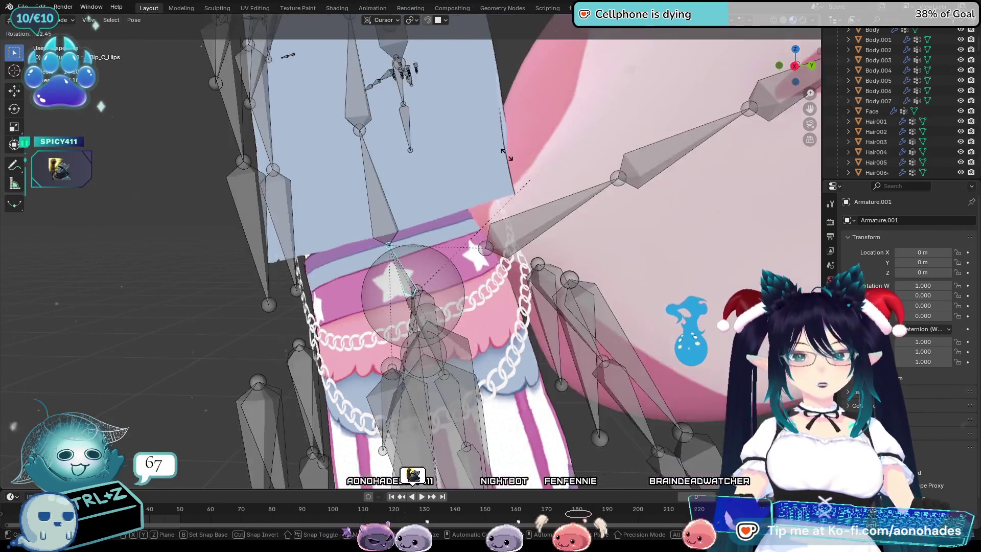
pyautogui.press('Escape')
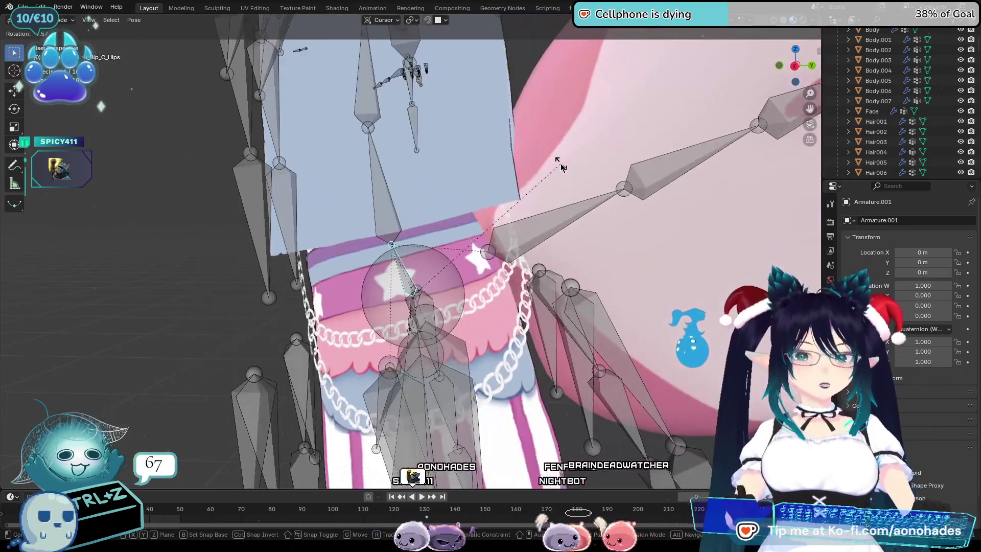
pyautogui.scroll(-8, 554, 200)
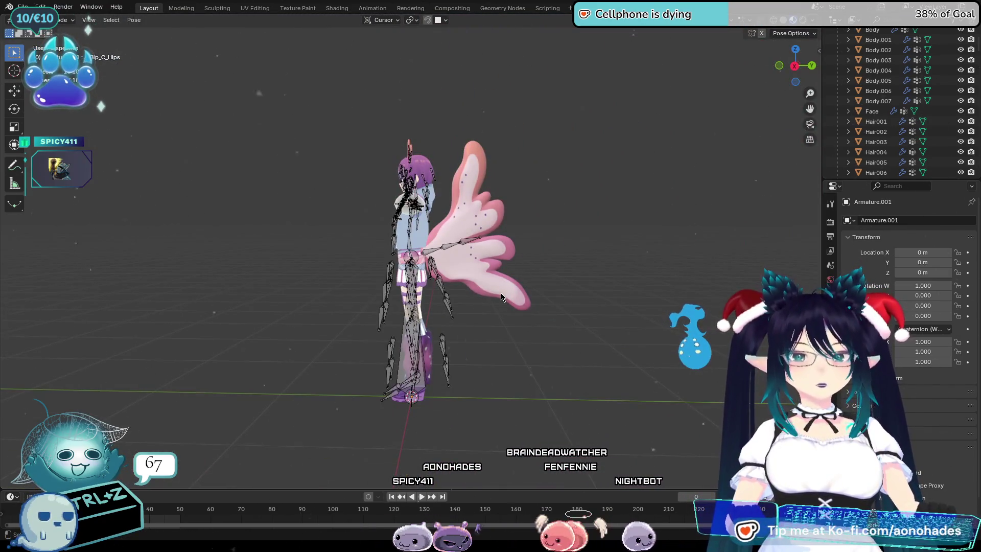
pyautogui.moveTo(494, 282)
pyautogui.mouseDown(button='middle')
pyautogui.moveTo(511, 312)
pyautogui.moveTo(473, 337)
pyautogui.mouseUp(button='middle')
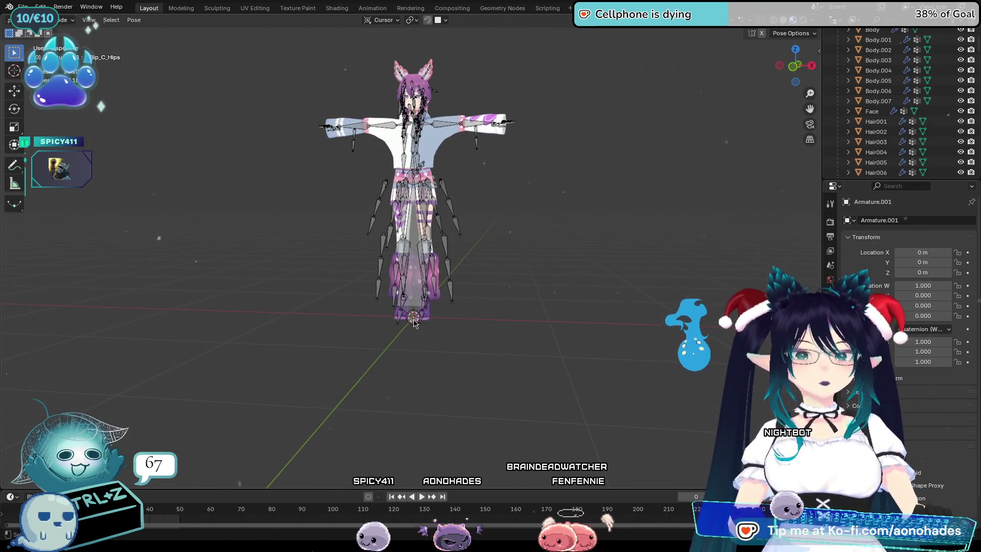
pyautogui.scroll(4, 415, 325)
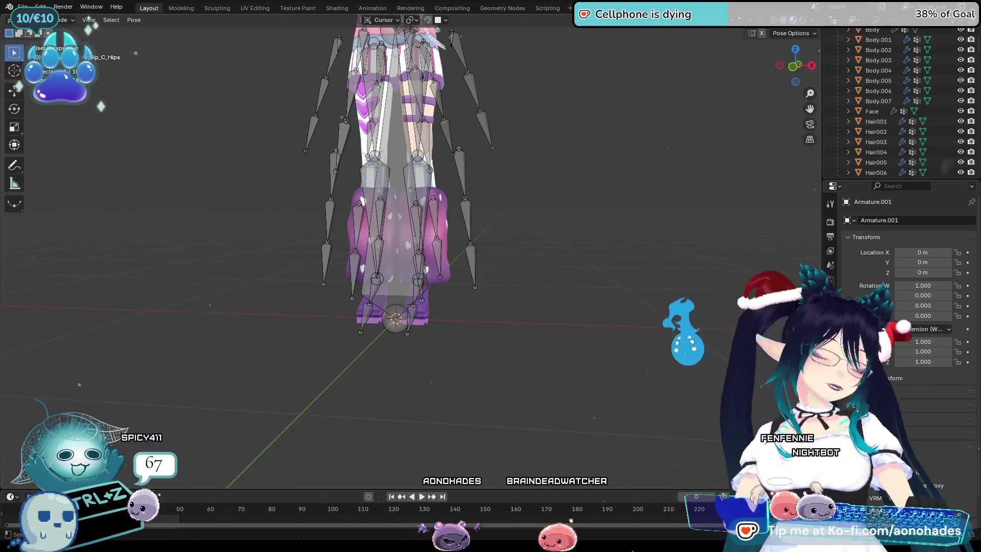
pyautogui.press('KP_1')
pyautogui.scroll(3, 613, 149)
pyautogui.moveTo(613, 149)
pyautogui.keyDown('shift'); pyautogui.mouseDown(button='middle')
pyautogui.moveTo(586, 272)
pyautogui.moveTo(495, 289)
pyautogui.mouseUp(button='middle'); pyautogui.keyUp('shift')
pyautogui.scroll(8, 585, 272)
pyautogui.click(397, 225)
pyautogui.moveTo(398, 225); pyautogui.dragTo(623, 147, button='middle')
pyautogui.press('r')
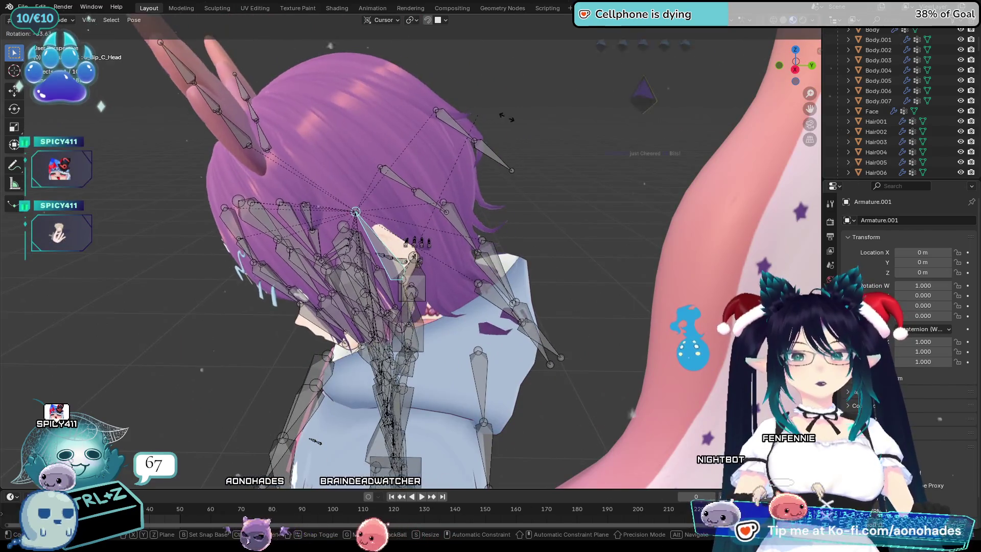
pyautogui.rightClick(674, 202)
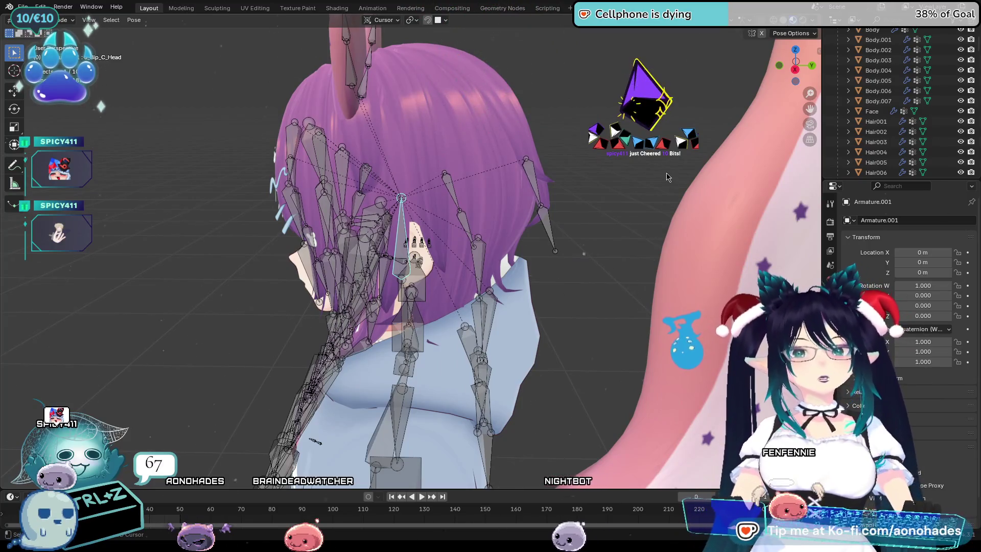
pyautogui.moveTo(667, 177)
pyautogui.mouseDown(button='middle')
pyautogui.moveTo(721, 227)
pyautogui.moveTo(725, 218)
pyautogui.mouseUp(button='middle')
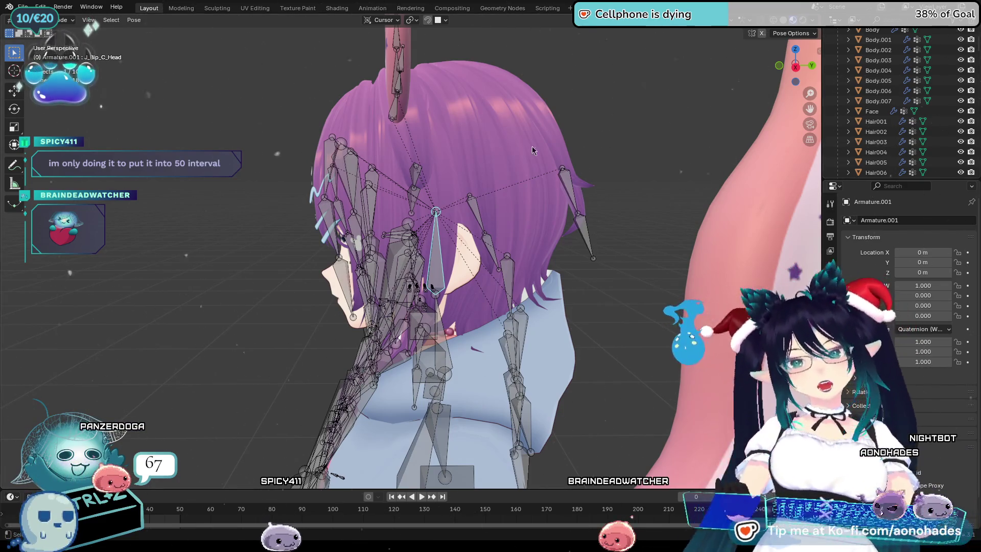
# Try tilting the head bone from the side and front, cancelling each rotation
pyautogui.moveTo(507, 273); pyautogui.dragTo(374, 262, button='middle')
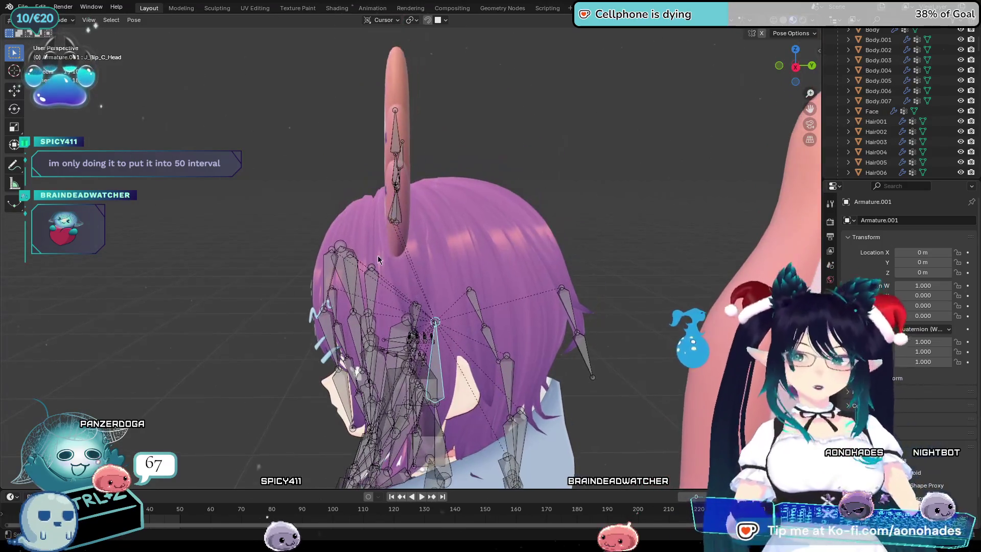
pyautogui.press('r')
pyautogui.press('Escape')
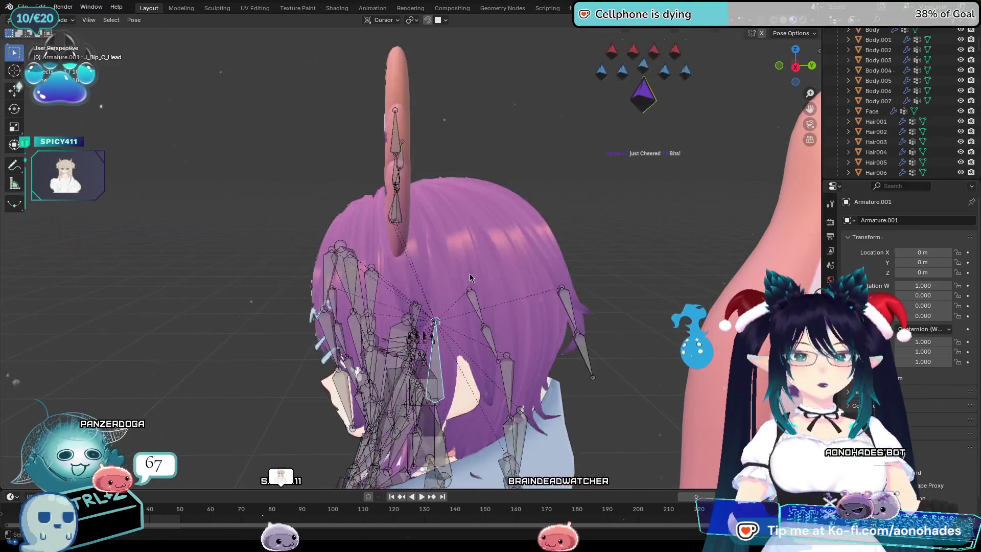
pyautogui.moveTo(510, 388); pyautogui.dragTo(637, 357, button='middle')
pyautogui.press('r')
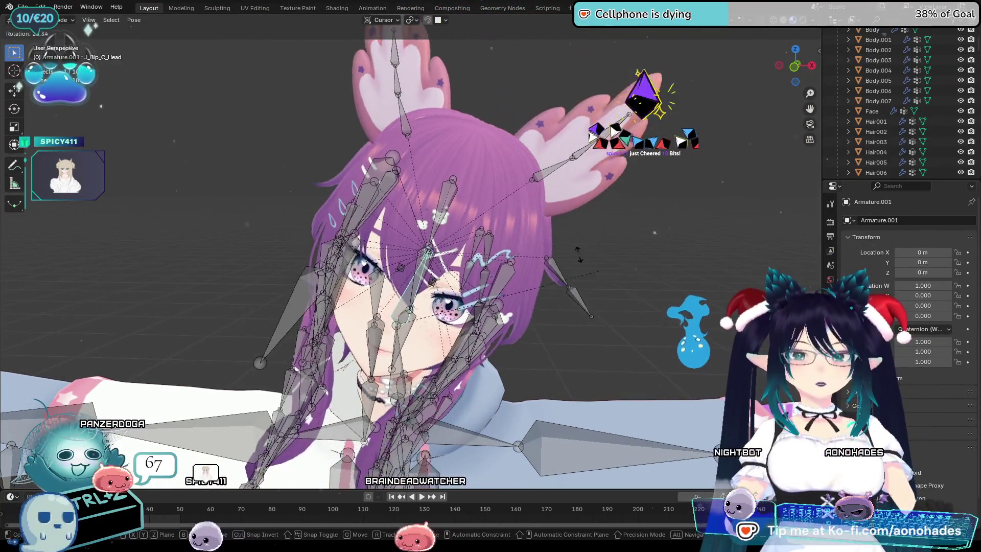
pyautogui.press('Escape')
pyautogui.scroll(-3, 495, 212)
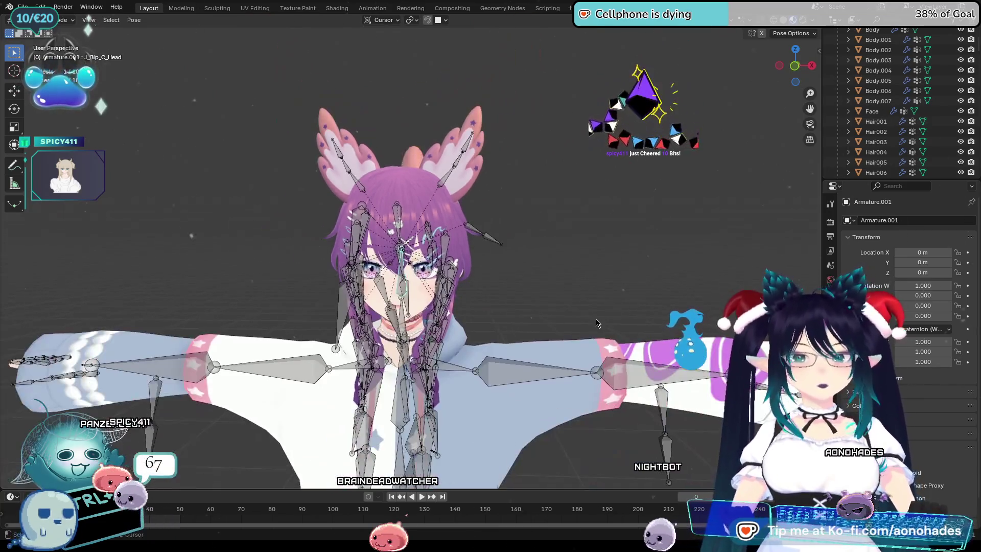
pyautogui.keyDown('shift'); pyautogui.moveTo(596, 322); pyautogui.dragTo(576, 315, button='middle'); pyautogui.keyUp('shift')
pyautogui.scroll(1, 576, 315)
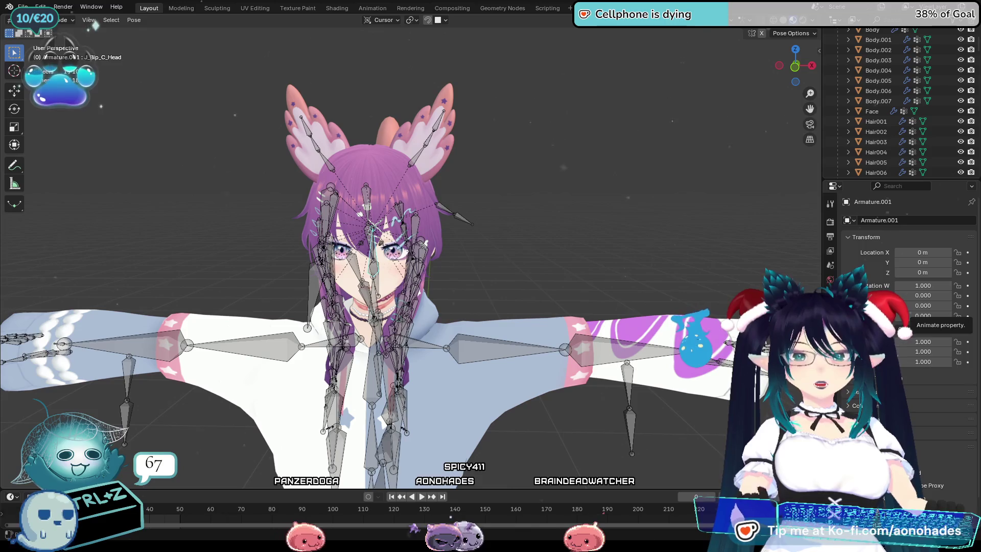
# Rotate hair bones J_Sec_Hair1_10 and J_Sec_Hair2_10 slightly
pyautogui.moveTo(449, 307)
pyautogui.mouseDown(button='middle')
pyautogui.moveTo(522, 319)
pyautogui.moveTo(567, 271)
pyautogui.mouseUp(button='middle')
pyautogui.click(493, 190)
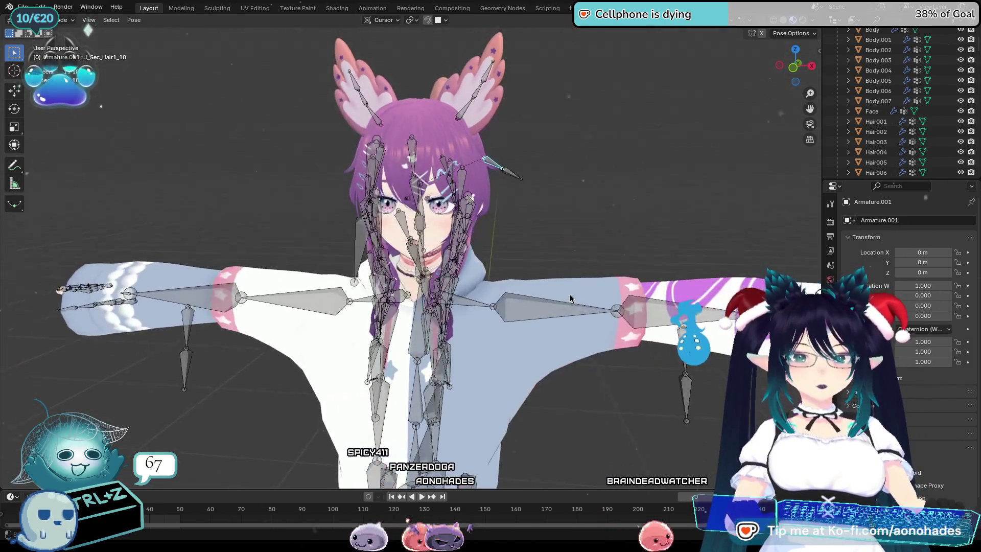
pyautogui.press('r')
pyautogui.click(558, 295)
pyautogui.click(514, 167)
pyautogui.press('r')
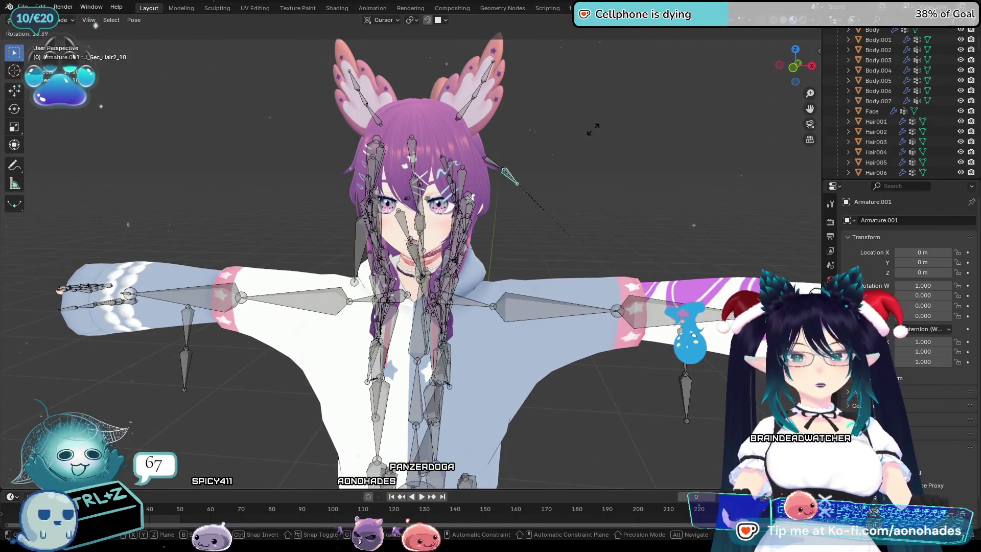
pyautogui.click(608, 221)
# Show the N sidebar with the VRM export settings
pyautogui.scroll(6, 609, 219)
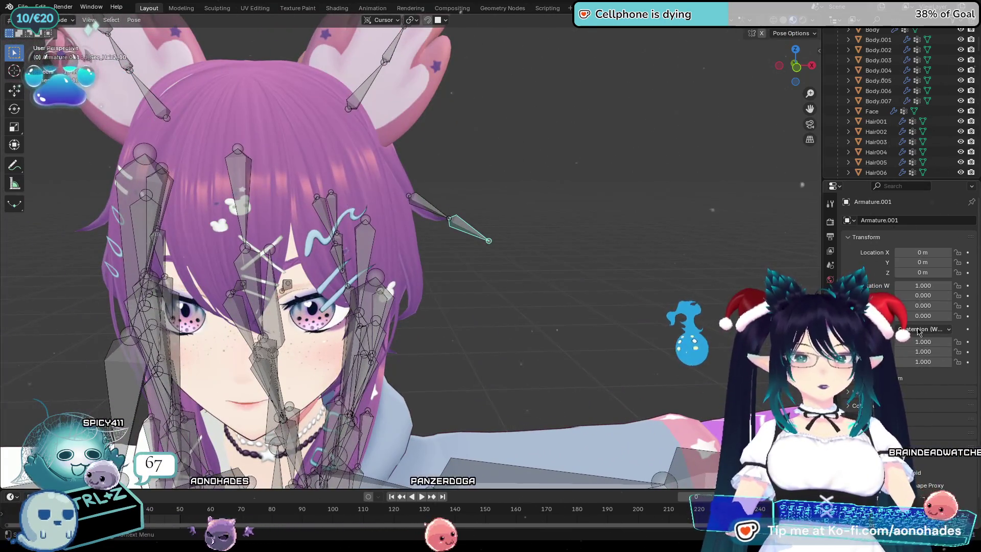
pyautogui.scroll(-2, 890, 335)
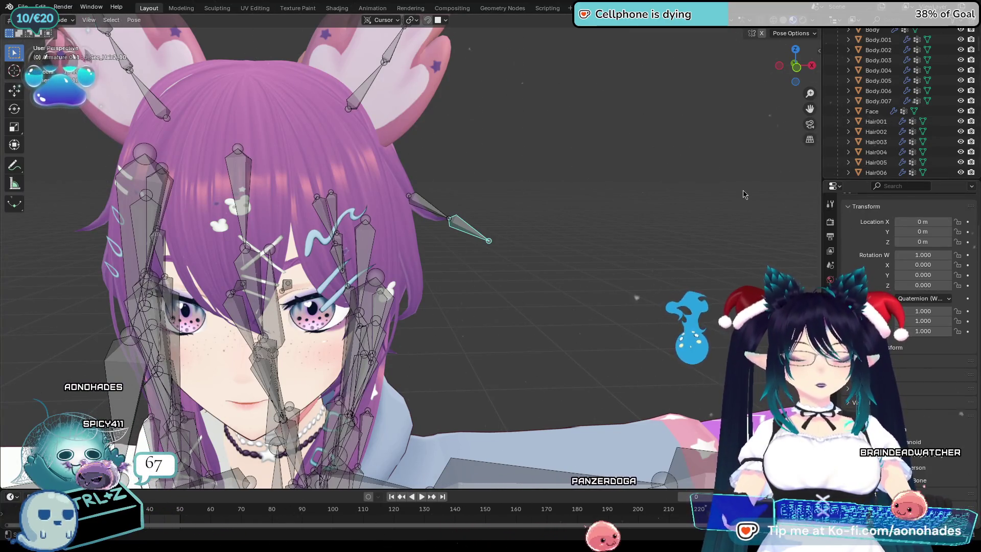
pyautogui.press('n')
pyautogui.click(816, 123)
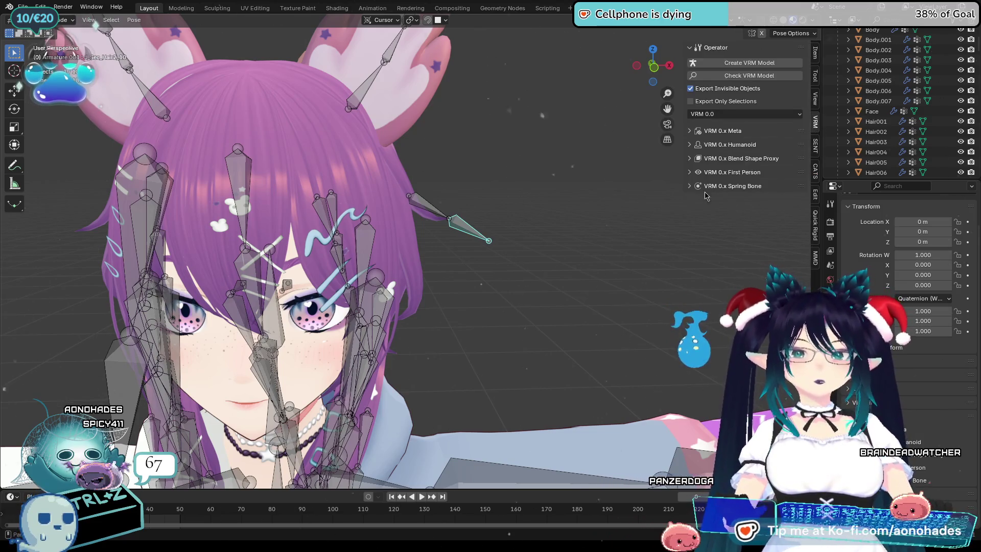
# Run the VRM model check, dismiss the results and expand the spring bone groups
pyautogui.click(742, 77)
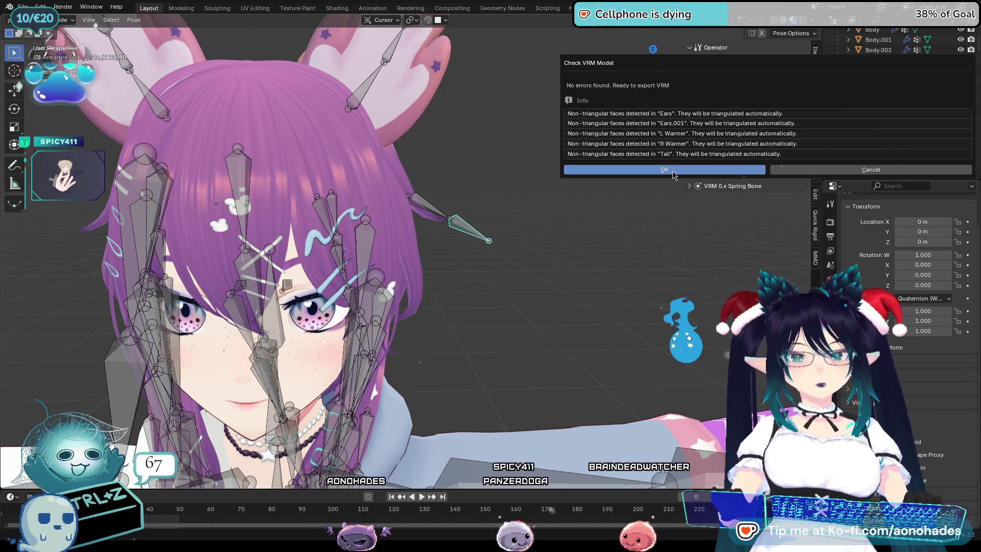
pyautogui.click(673, 175)
pyautogui.click(691, 187)
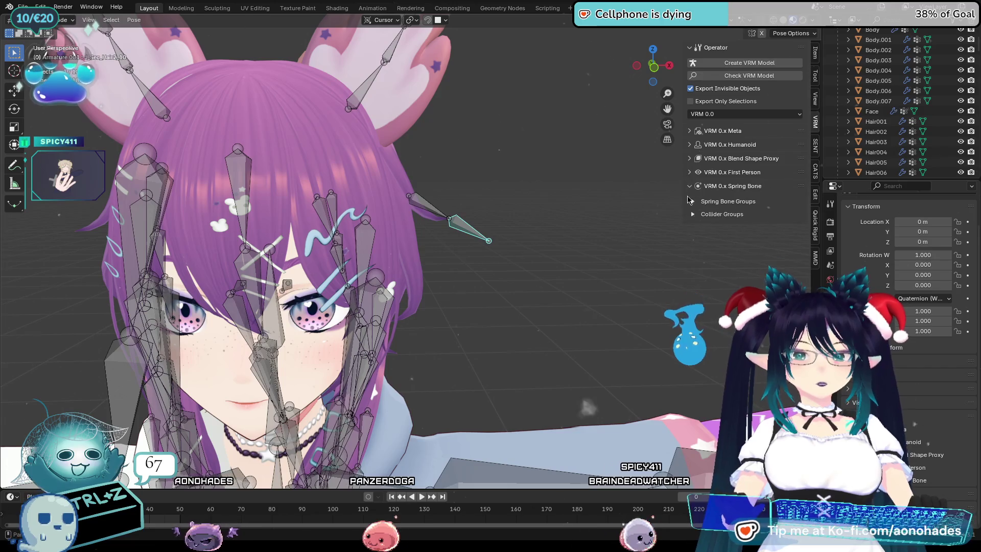
pyautogui.click(693, 201)
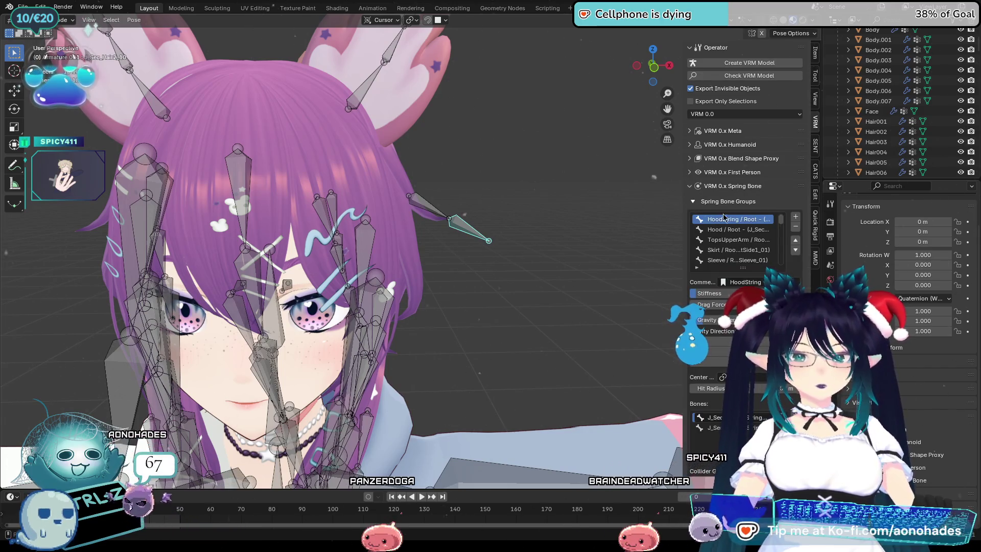
# Inspect the model from behind and front, then collapse the VRM 0.x Spring Bone section
pyautogui.scroll(-1, 744, 228)
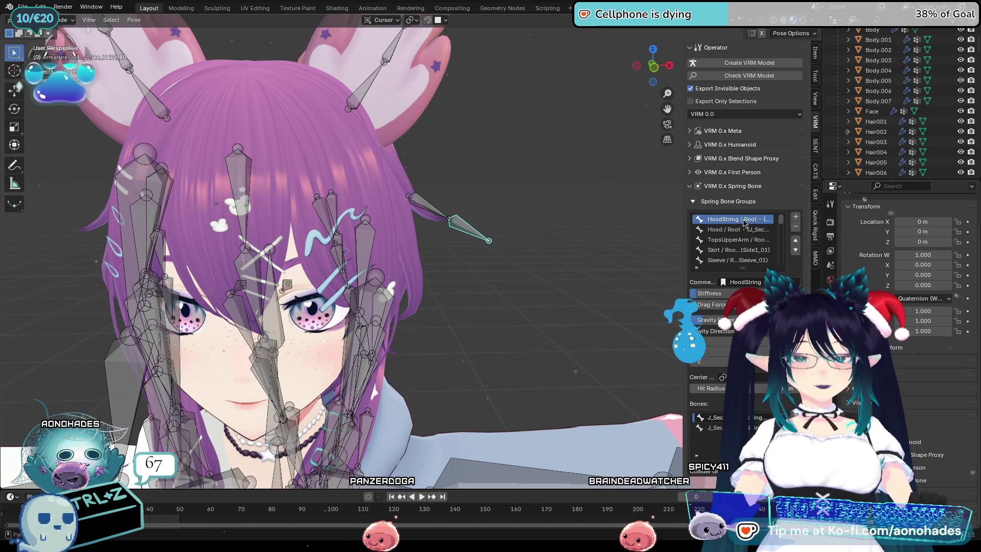
pyautogui.scroll(-6, 413, 307)
pyautogui.moveTo(357, 353); pyautogui.dragTo(485, 347, button='middle')
pyautogui.scroll(5, 404, 128)
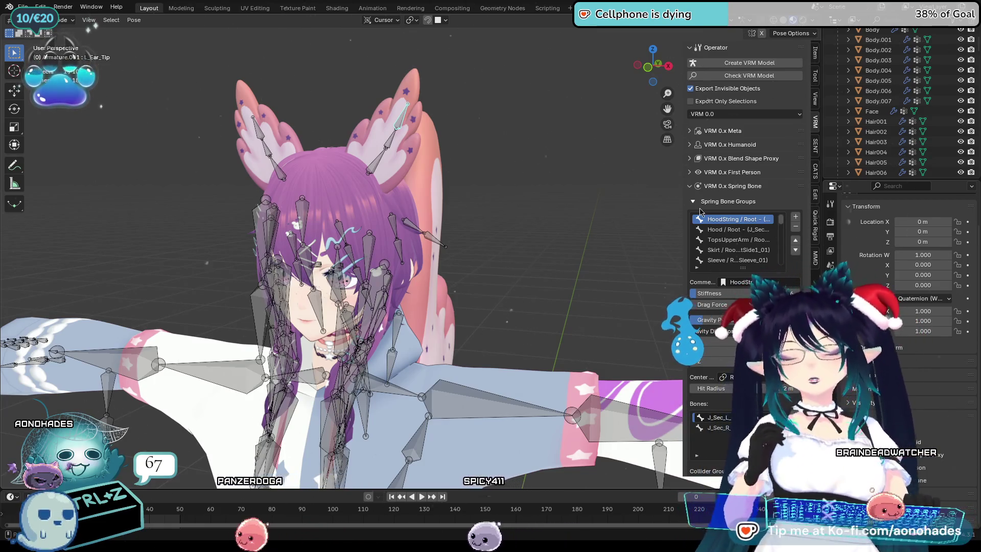
pyautogui.scroll(-1, 706, 199)
pyautogui.scroll(-4, 562, 244)
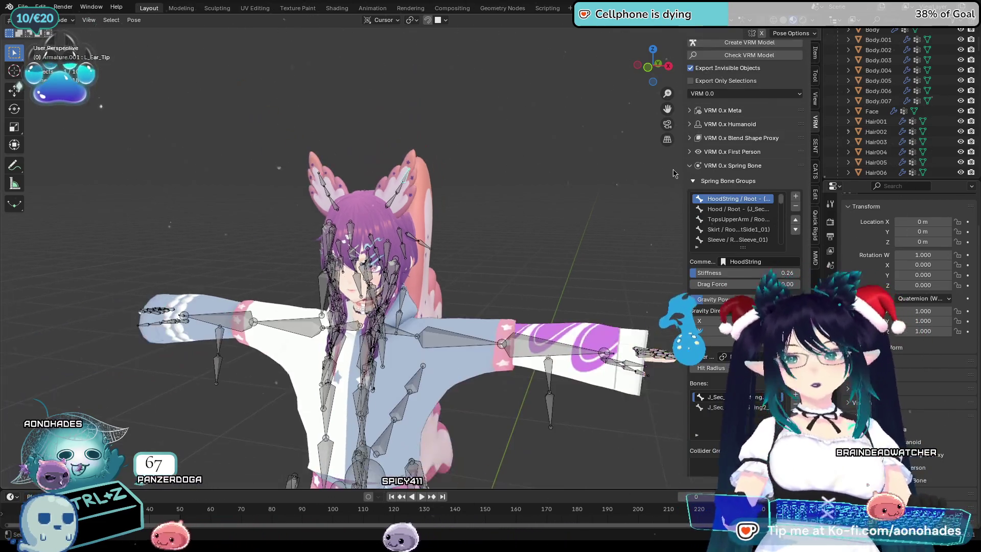
pyautogui.scroll(7, 562, 244)
pyautogui.scroll(2, 561, 243)
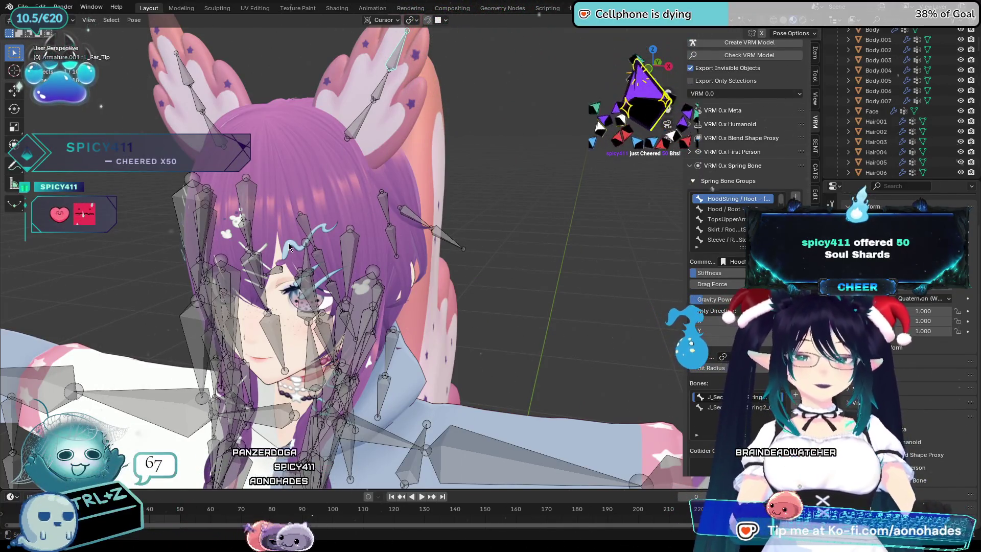
pyautogui.moveTo(517, 215)
pyautogui.mouseDown(button='middle')
pyautogui.moveTo(494, 237)
pyautogui.moveTo(490, 215)
pyautogui.moveTo(557, 218)
pyautogui.moveTo(547, 280)
pyautogui.mouseUp(button='middle')
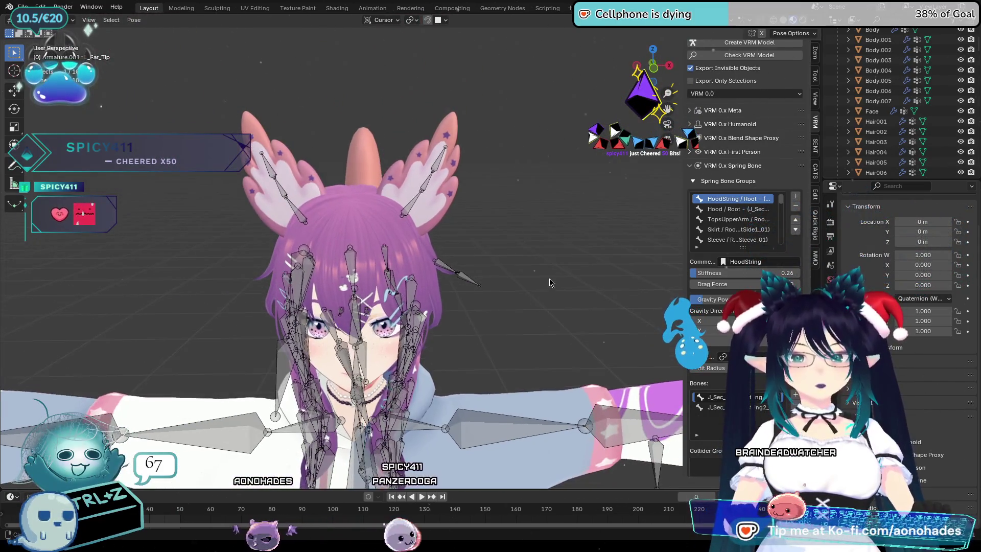
pyautogui.click(705, 165)
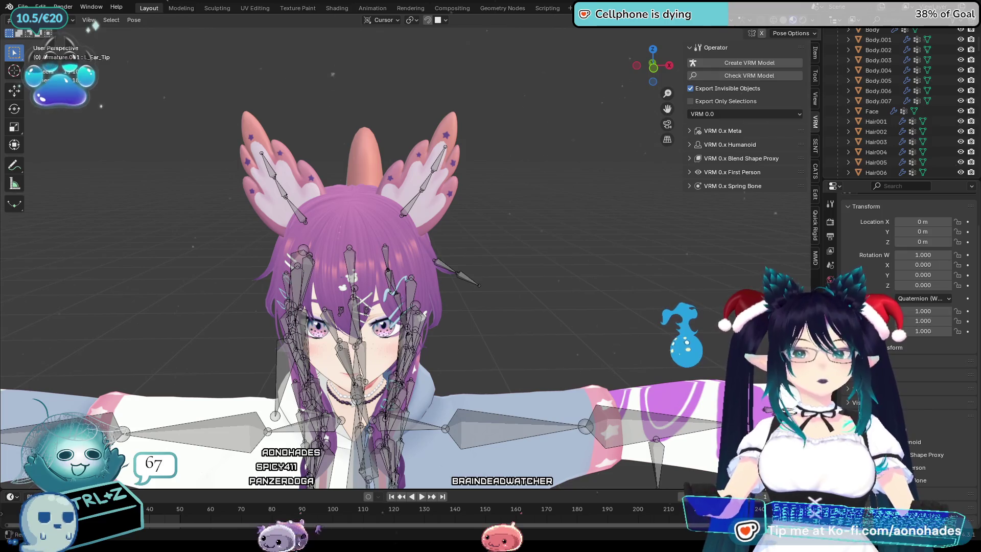
# Cancel a test rotation, then tilt the L_Ear_Mid bone slightly
pyautogui.press('r')
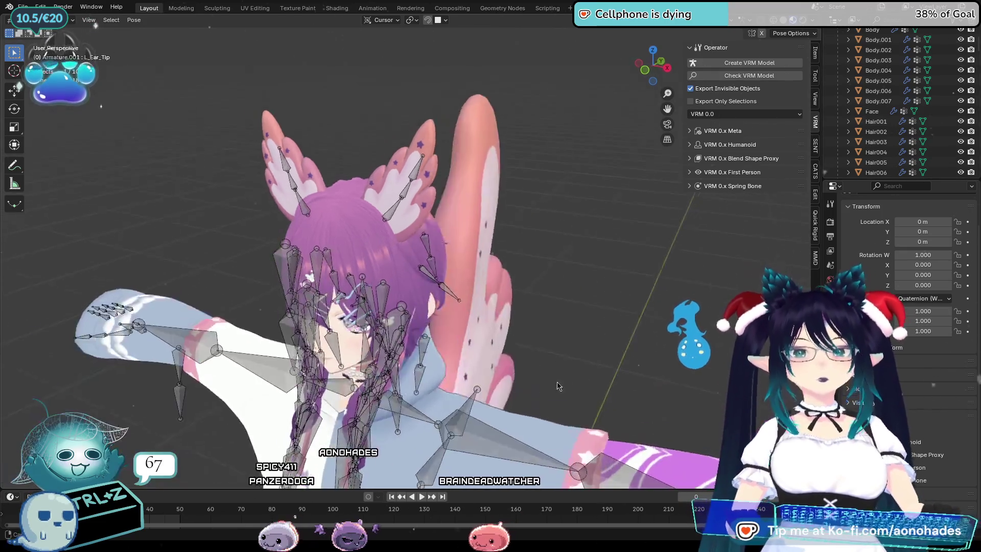
pyautogui.rightClick(421, 250)
pyautogui.click(430, 179)
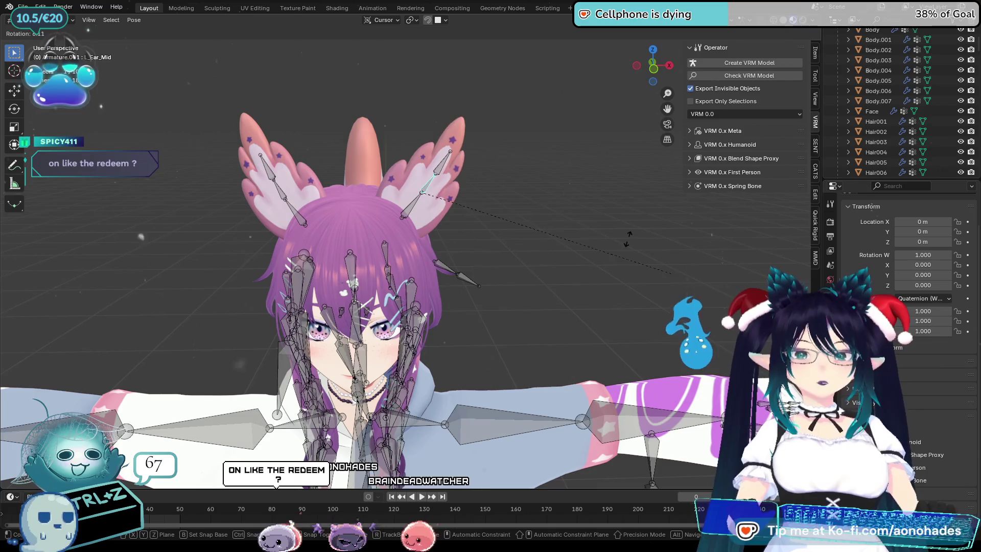
pyautogui.press('r')
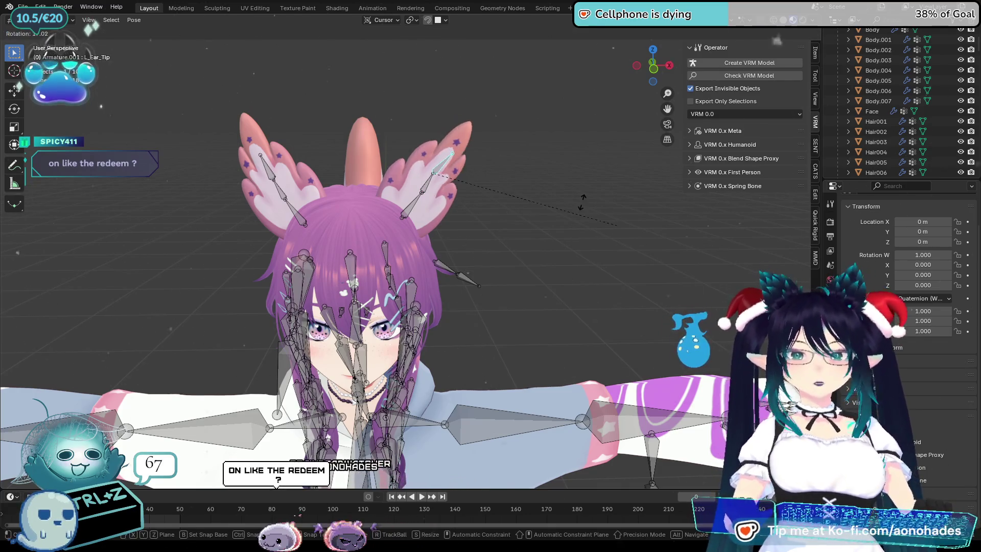
pyautogui.click(525, 181)
# Inspect the head and full model from several angles, then hide the N sidebar
pyautogui.moveTo(646, 349); pyautogui.dragTo(615, 333, button='middle')
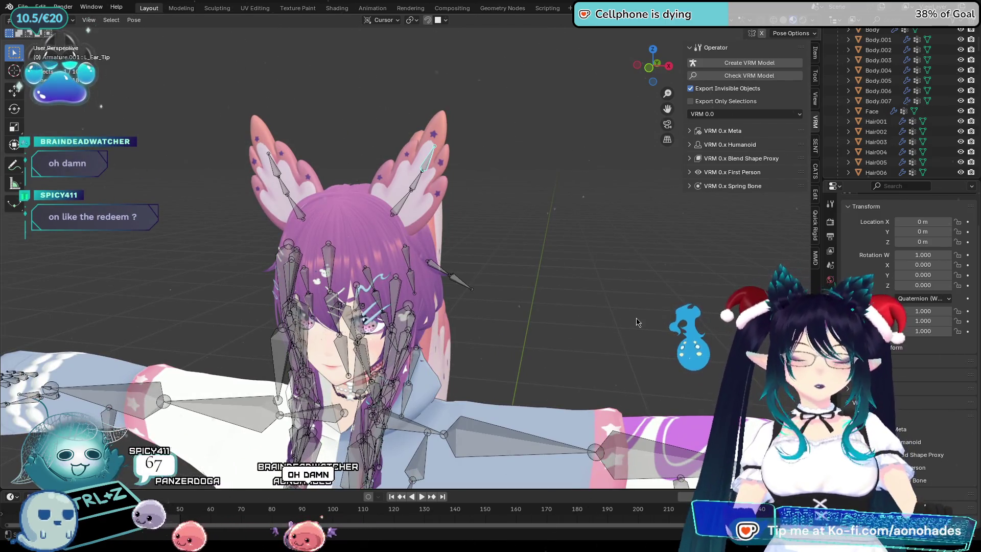
pyautogui.scroll(-5, 640, 285)
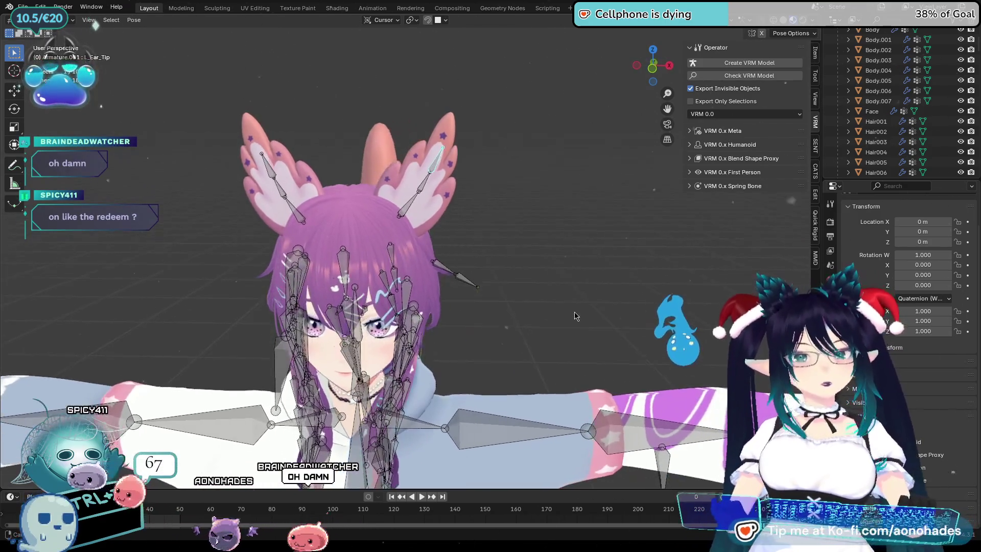
pyautogui.keyDown('shift'); pyautogui.moveTo(521, 364); pyautogui.dragTo(557, 371, button='middle'); pyautogui.keyUp('shift')
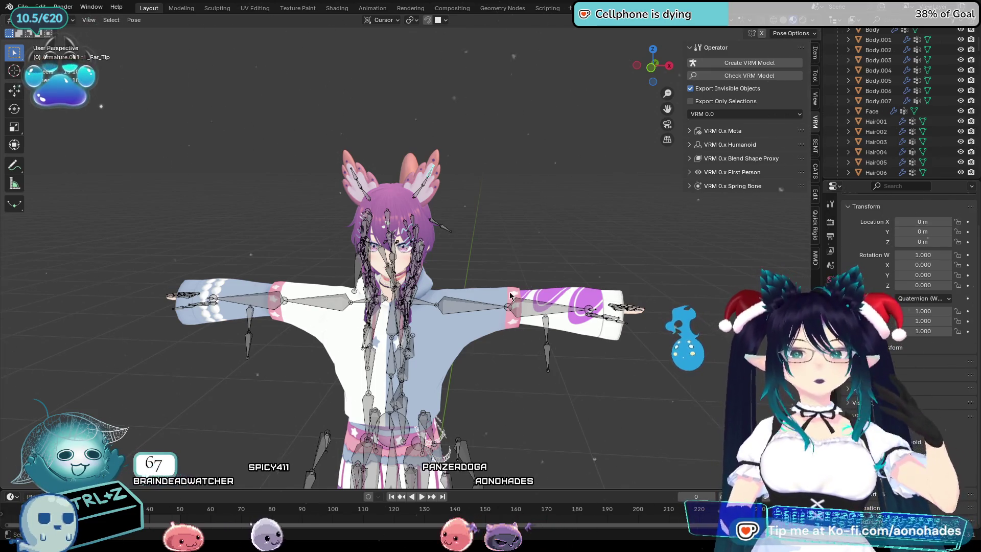
pyautogui.scroll(2, 486, 211)
pyautogui.scroll(-3, 486, 211)
pyautogui.moveTo(582, 232)
pyautogui.mouseDown(button='middle')
pyautogui.moveTo(561, 298)
pyautogui.moveTo(649, 281)
pyautogui.moveTo(624, 274)
pyautogui.mouseUp(button='middle')
pyautogui.press('n')
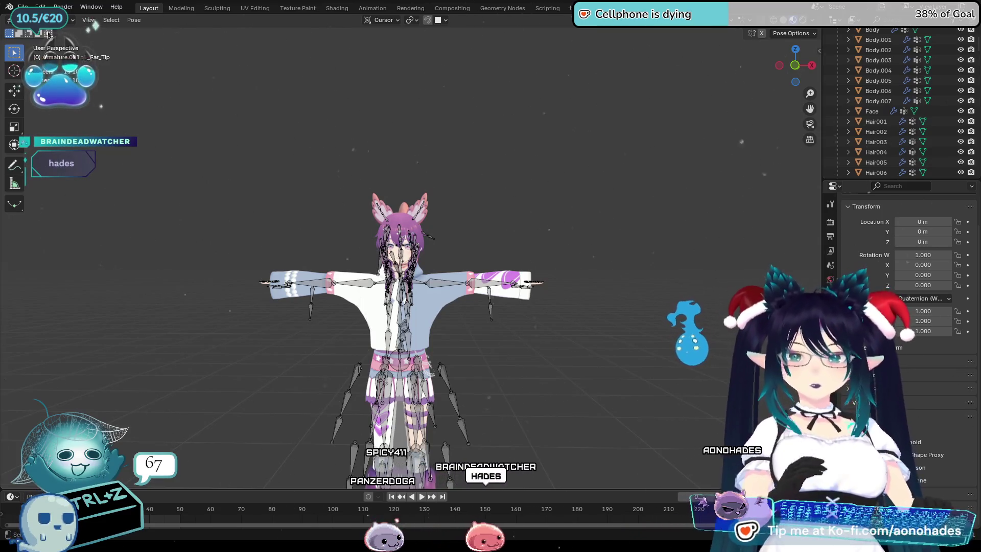
pyautogui.click(23, 6)
pyautogui.moveTo(66, 162)
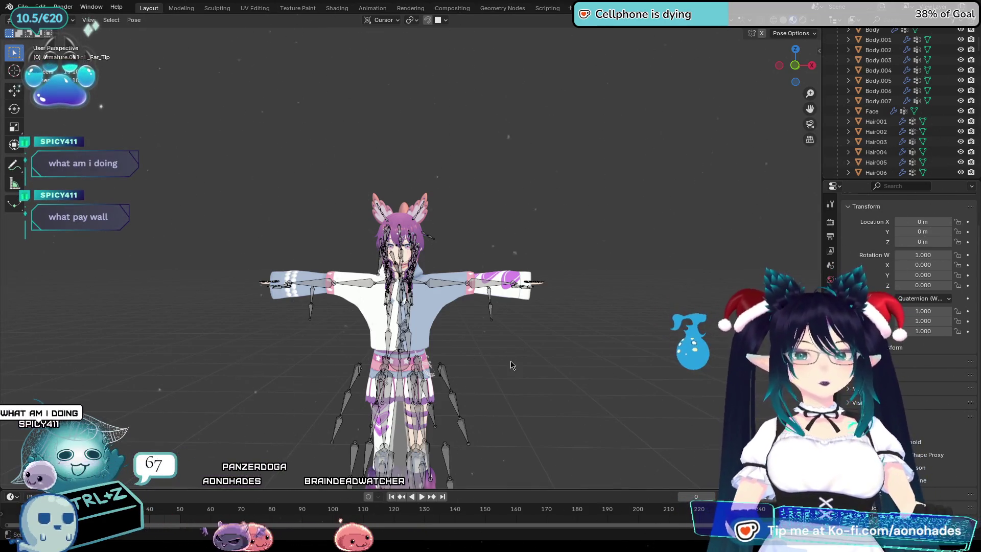
pyautogui.keyDown('shift'); pyautogui.moveTo(494, 345); pyautogui.dragTo(532, 327, button='middle'); pyautogui.keyUp('shift')
pyautogui.scroll(-3, 562, 316)
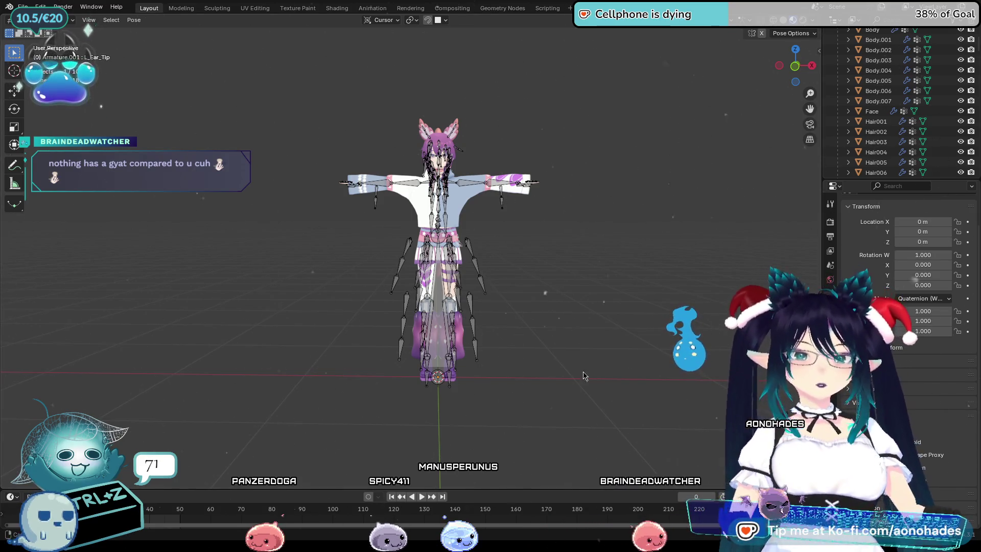
# Return the armature to Object Mode and hide the Body.007 boots mesh
pyautogui.scroll(5, 586, 376)
pyautogui.press('Tab')
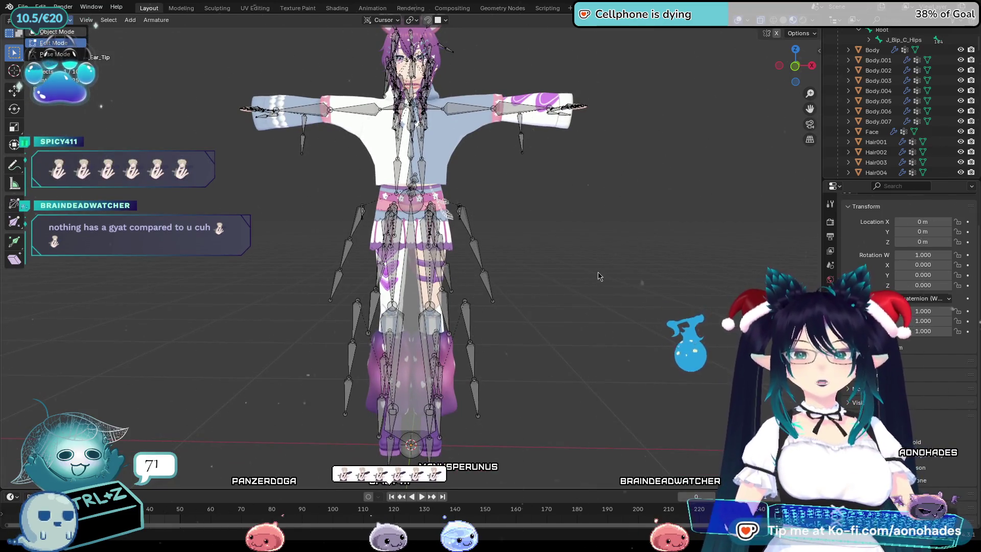
pyautogui.press('Tab')
pyautogui.moveTo(543, 385)
pyautogui.mouseDown(button='middle')
pyautogui.moveTo(628, 322)
pyautogui.moveTo(574, 315)
pyautogui.mouseUp(button='middle')
pyautogui.scroll(4, 573, 315)
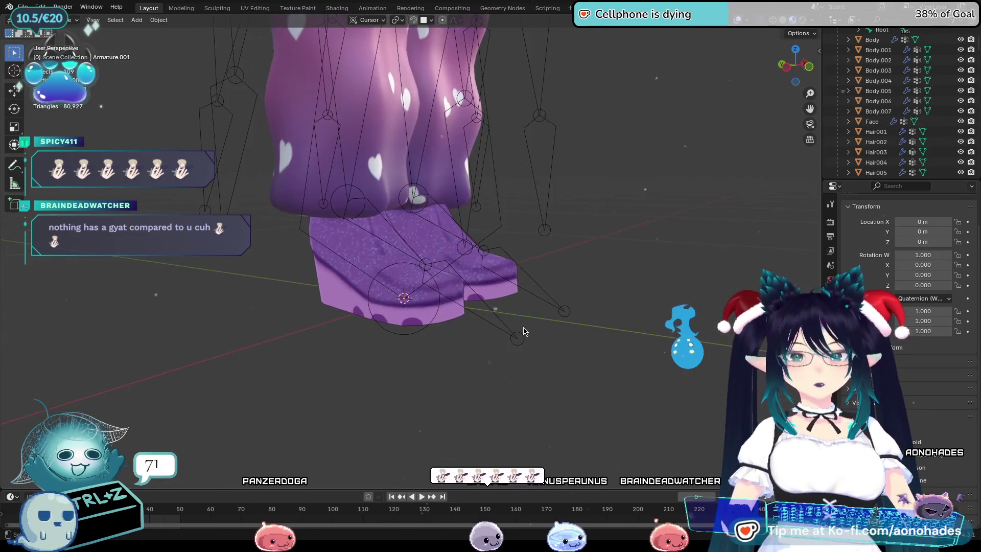
pyautogui.click(899, 111)
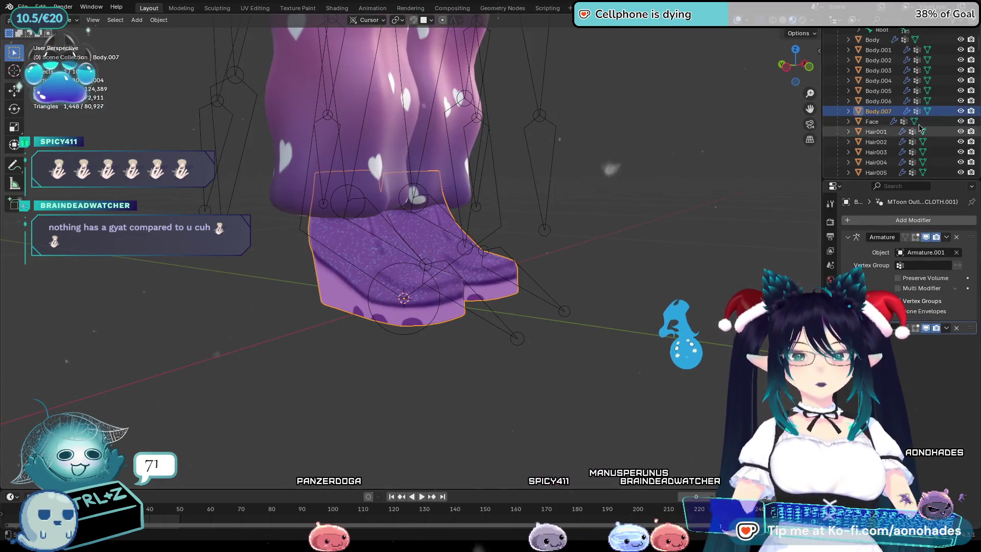
pyautogui.click(961, 111)
pyautogui.click(444, 301)
# Select the armature together with the Body.001 feet mesh, making Body.001 active
pyautogui.click(444, 302)
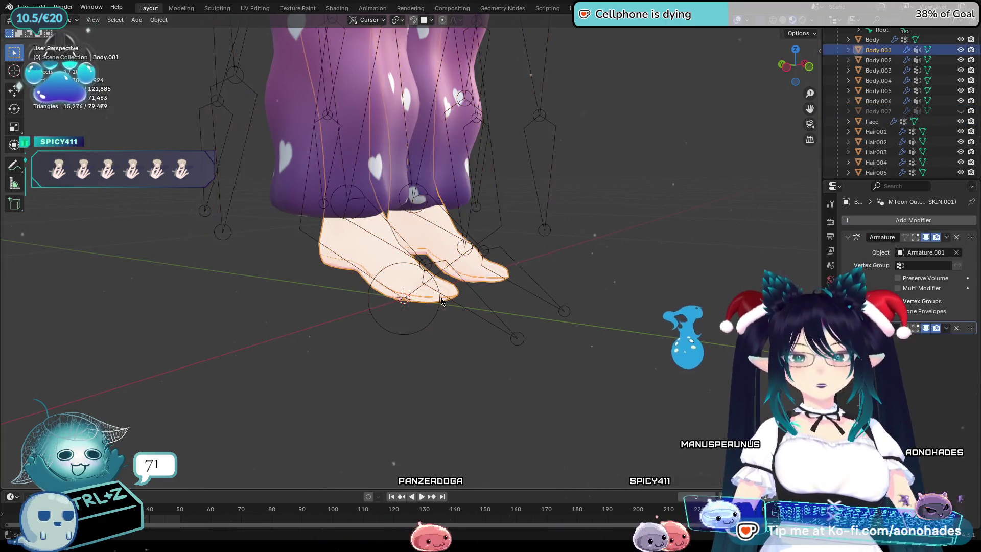
pyautogui.scroll(3, 581, 313)
pyautogui.click(454, 363)
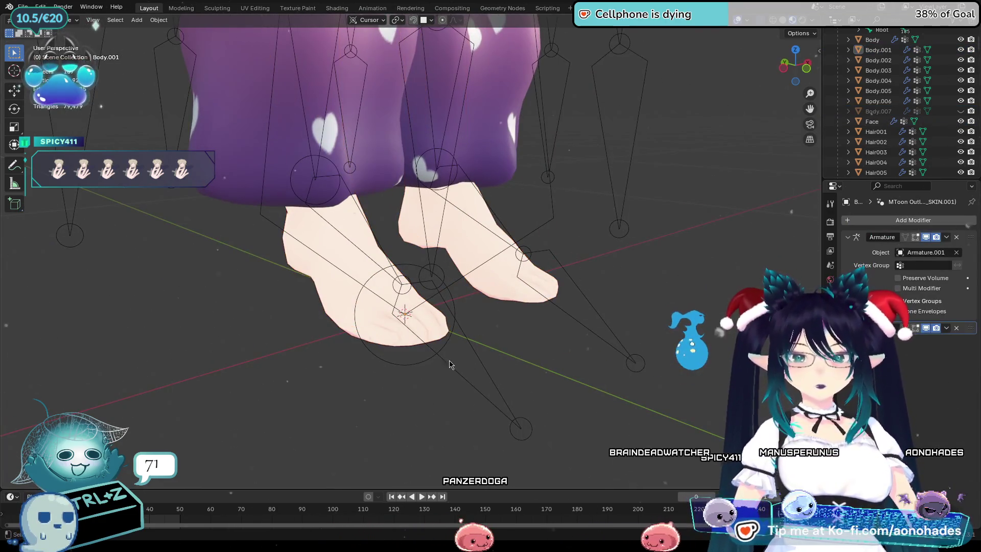
pyautogui.click(528, 438)
pyautogui.keyDown('shift'); pyautogui.click(343, 303); pyautogui.keyUp('shift')
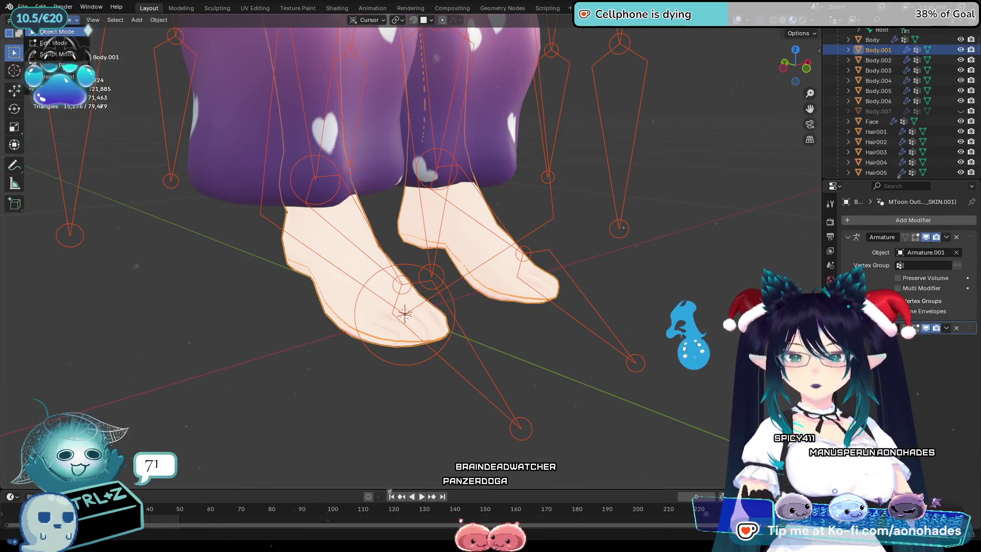
# Enter Weight Paint mode and show the J_Bip_R_ToeBase weights from below the feet
pyautogui.press('w')
pyautogui.moveTo(560, 281)
pyautogui.mouseDown(button='middle')
pyautogui.moveTo(543, 323)
pyautogui.moveTo(445, 260)
pyautogui.moveTo(486, 276)
pyautogui.moveTo(524, 258)
pyautogui.mouseUp(button='middle')
pyautogui.keyDown('ctrl'); pyautogui.click(422, 259); pyautogui.keyUp('ctrl')
pyautogui.keyDown('ctrl'); pyautogui.click(525, 255); pyautogui.keyUp('ctrl')
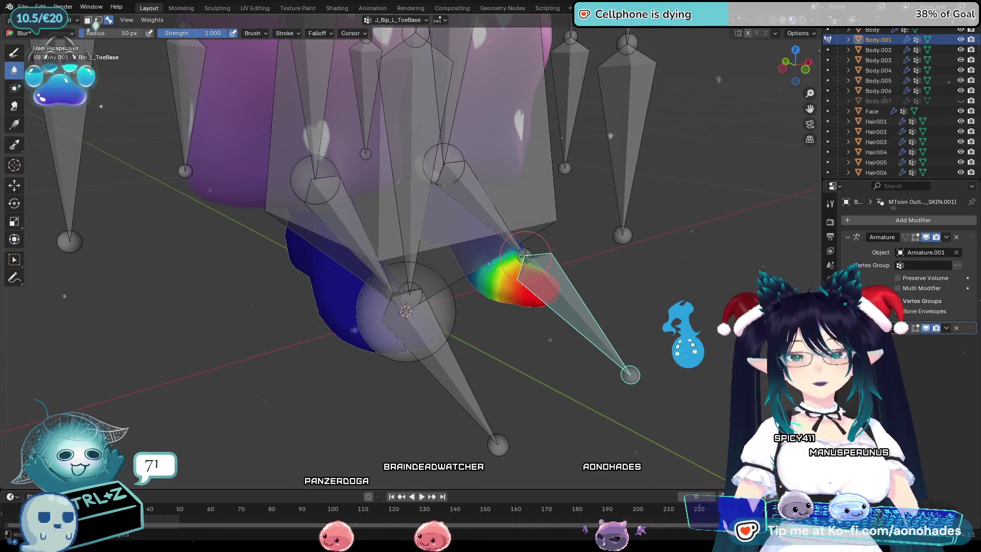
pyautogui.keyDown('ctrl'); pyautogui.click(453, 378); pyautogui.keyUp('ctrl')
pyautogui.moveTo(452, 378)
pyautogui.mouseDown(button='middle')
pyautogui.moveTo(513, 377)
pyautogui.moveTo(491, 345)
pyautogui.mouseUp(button='middle')
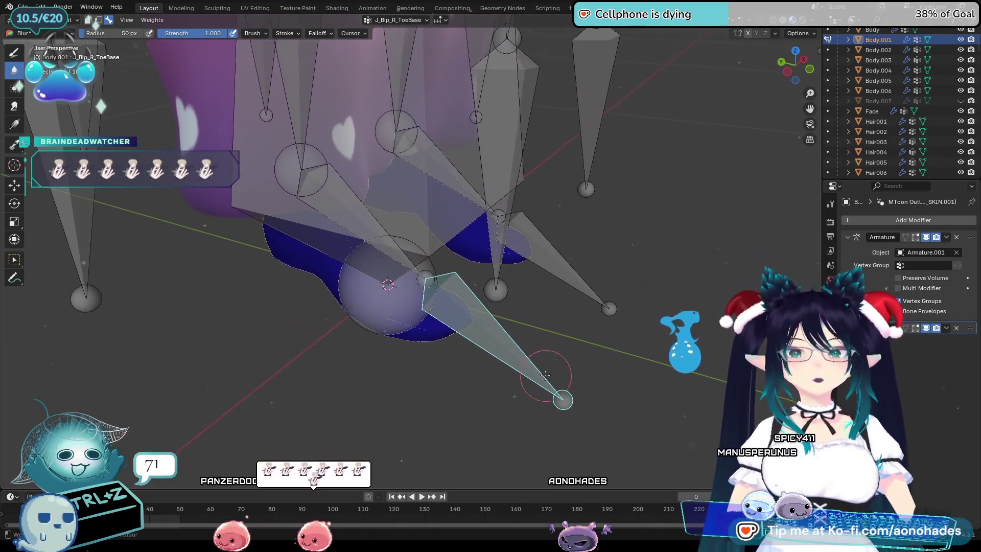
# Choose the Draw brush with painting weight 1.000
pyautogui.click(62, 20)
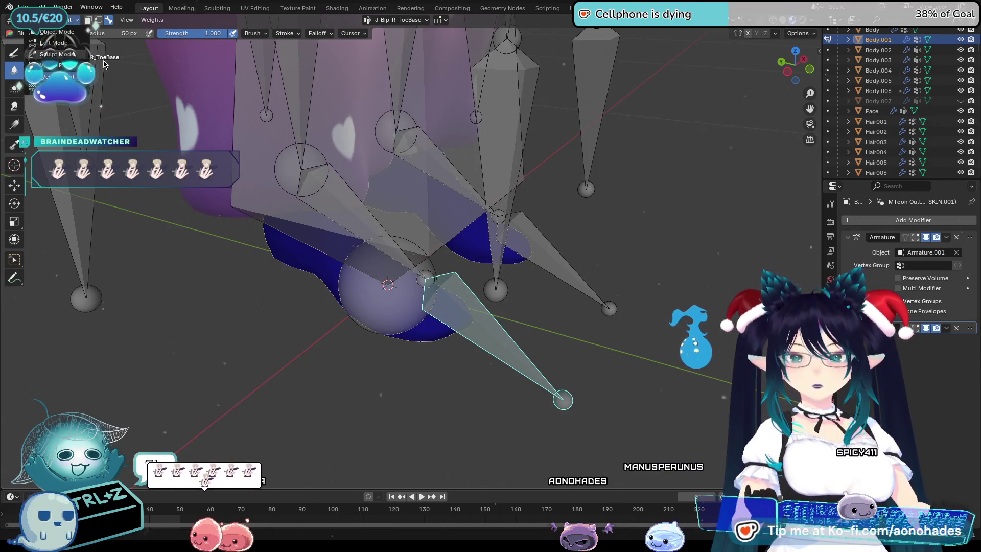
pyautogui.click(94, 31)
pyautogui.click(11, 53)
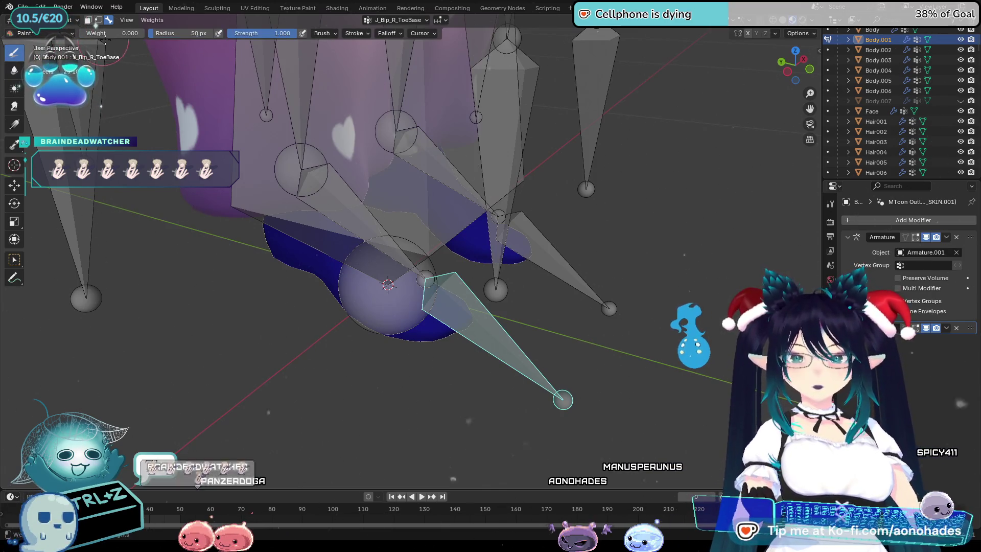
pyautogui.moveTo(100, 33); pyautogui.dragTo(138, 33)
# Lay a linear weight gradient along the right toe for J_Bip_R_ToeBase
pyautogui.moveTo(575, 382); pyautogui.dragTo(254, 267, button='middle')
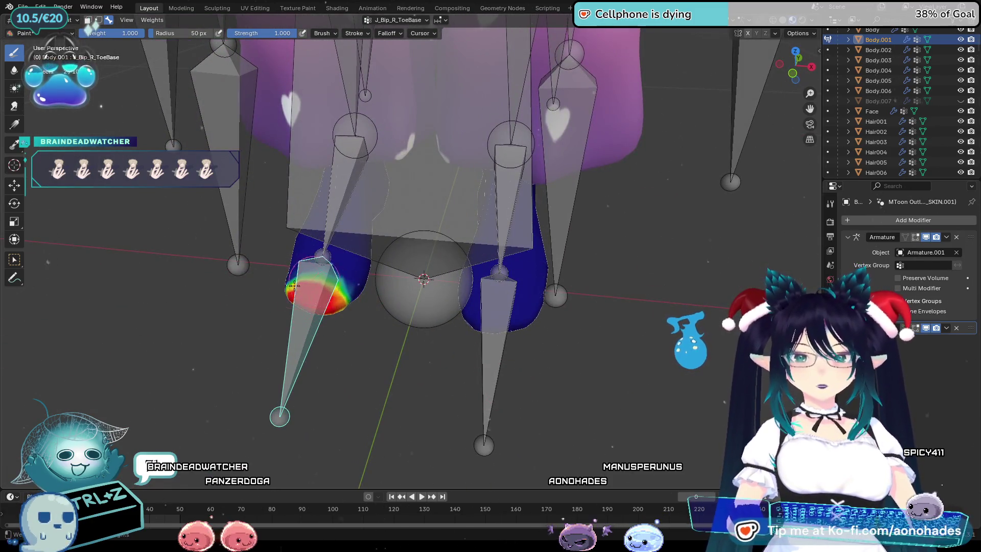
pyautogui.keyDown('ctrl'); pyautogui.click(494, 324); pyautogui.keyUp('ctrl')
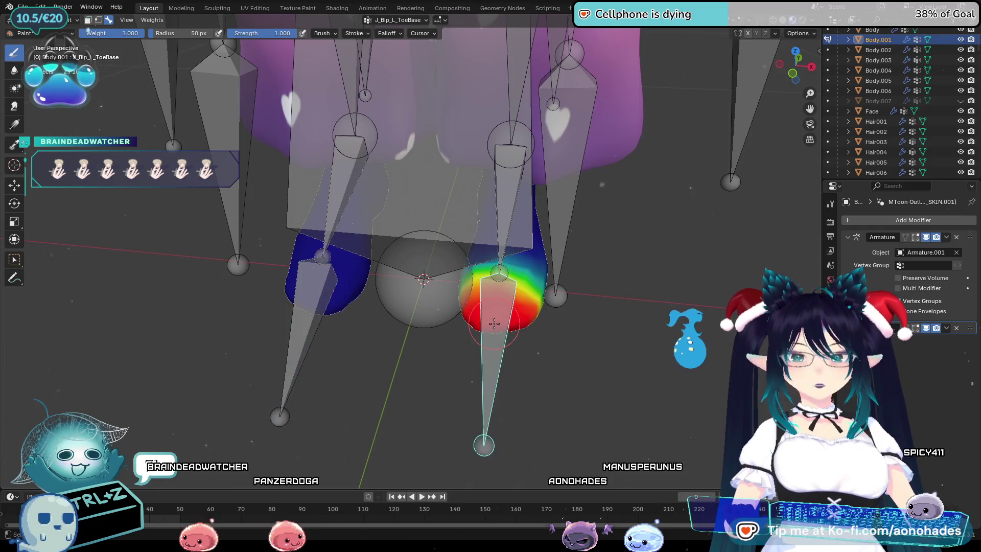
pyautogui.keyDown('ctrl'); pyautogui.click(327, 304); pyautogui.keyUp('ctrl')
pyautogui.moveTo(327, 304); pyautogui.dragTo(18, 74, button='middle')
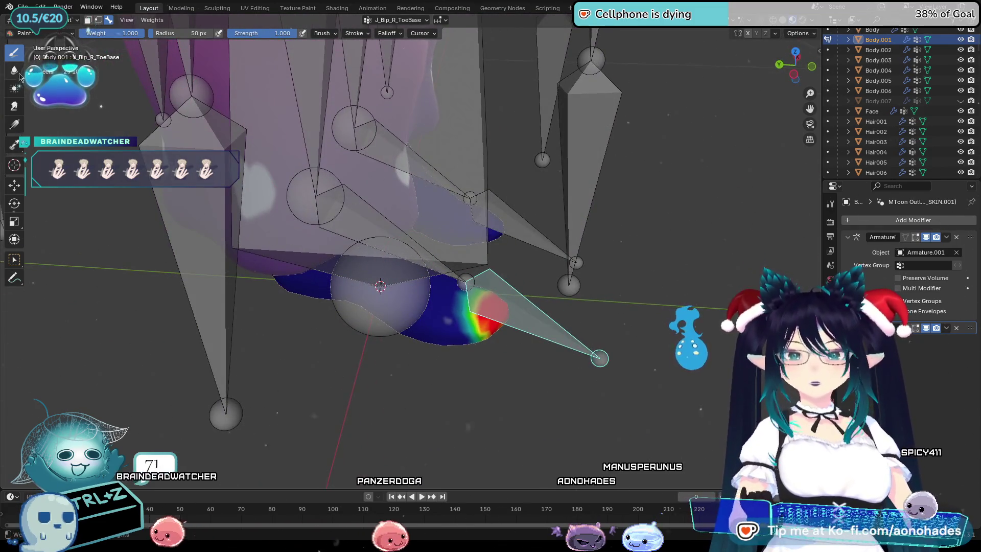
pyautogui.click(13, 125)
pyautogui.moveTo(521, 339); pyautogui.dragTo(358, 286)
pyautogui.hotkey('ctrl', 'z')
# Reapply the toe weight gradient across the right foot and compare it before and after
pyautogui.hotkey('ctrl', 'shift', 'z')
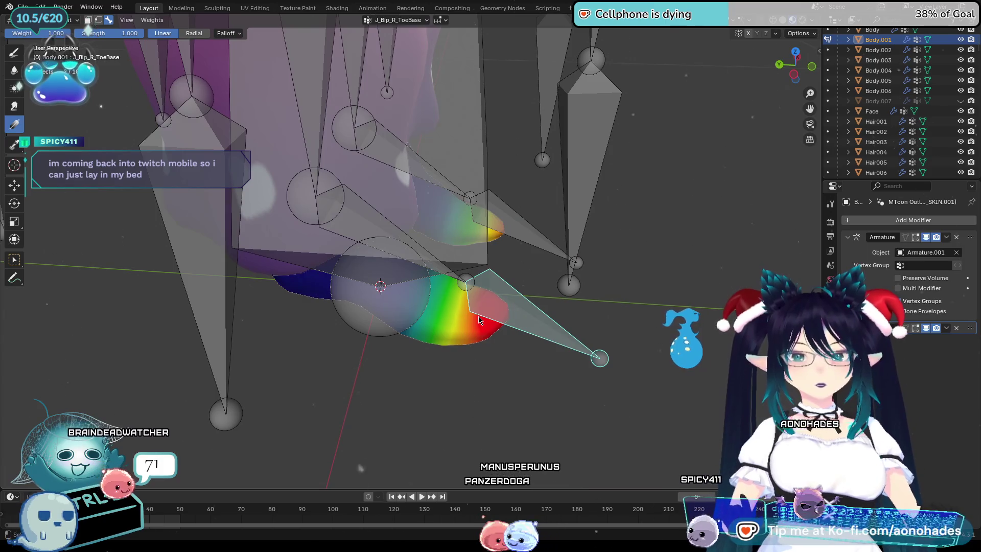
pyautogui.moveTo(532, 229); pyautogui.dragTo(511, 303)
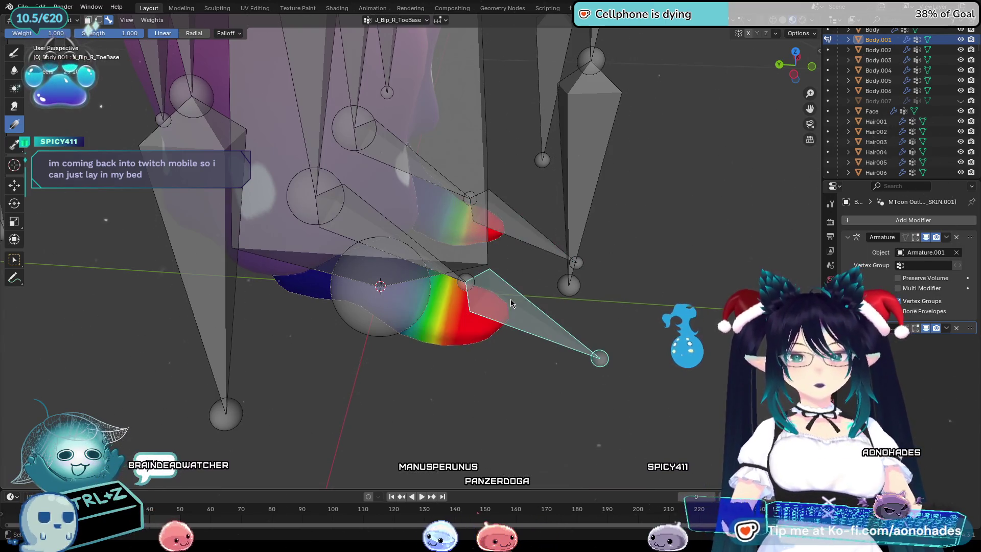
pyautogui.hotkey('ctrl', 'z')
pyautogui.hotkey('ctrl', 'shift', 'z')
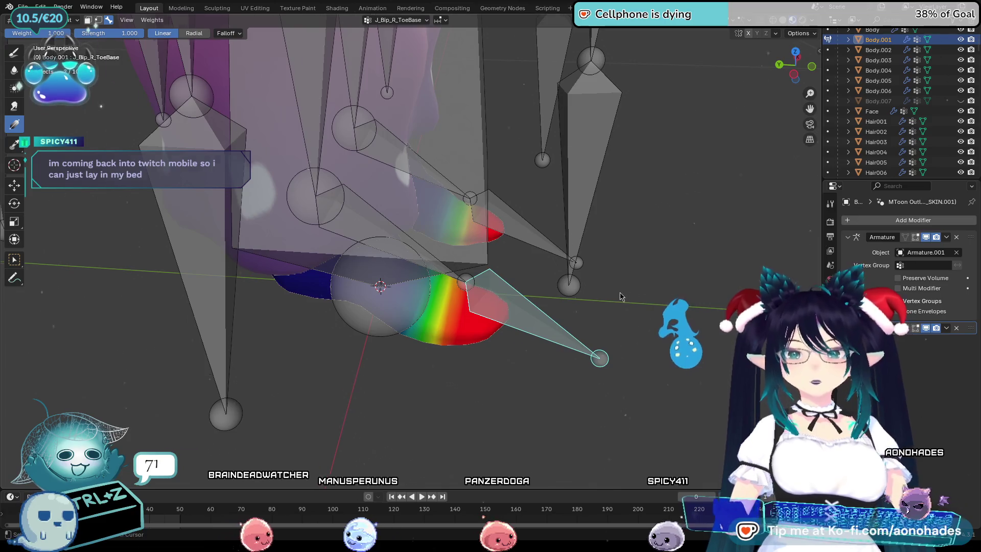
pyautogui.keyDown('shift'); pyautogui.moveTo(625, 295); pyautogui.dragTo(228, 199, button='middle'); pyautogui.keyUp('shift')
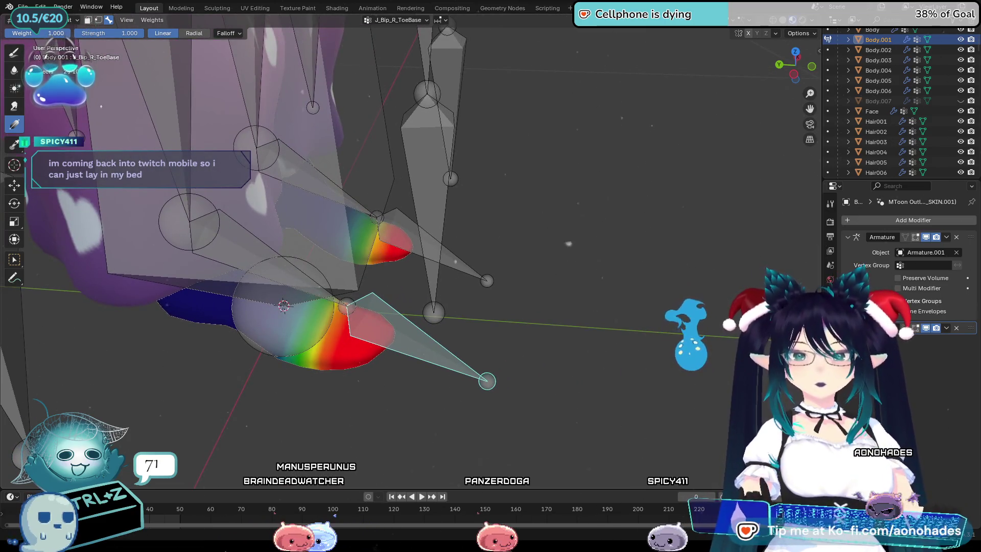
pyautogui.moveTo(22, 46); pyautogui.dragTo(622, 241, button='middle')
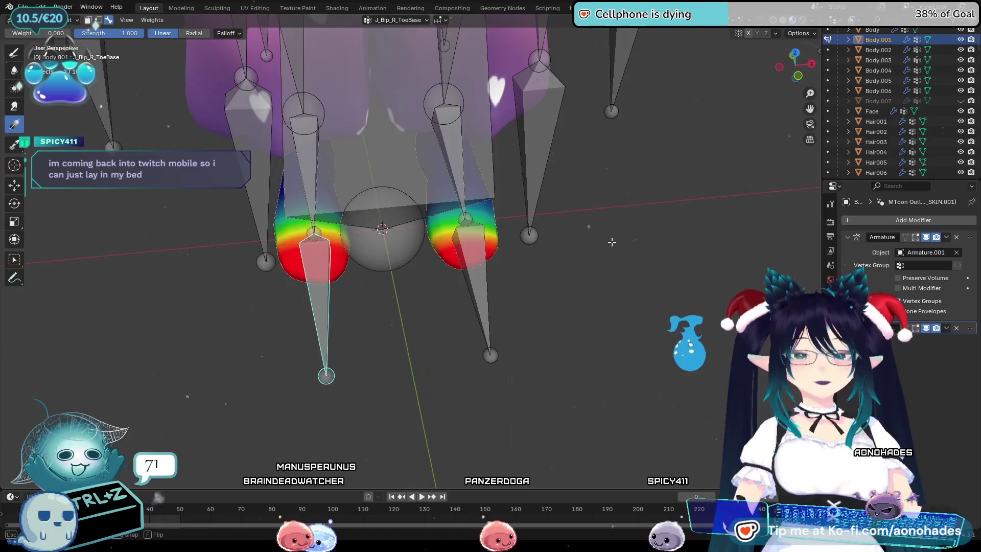
# Fade the right foot's outer side to zero weight and compare the left and right toe weights
pyautogui.moveTo(398, 260); pyautogui.dragTo(404, 258)
pyautogui.moveTo(465, 240)
pyautogui.mouseDown()
pyautogui.moveTo(449, 241)
pyautogui.moveTo(467, 248)
pyautogui.mouseUp()
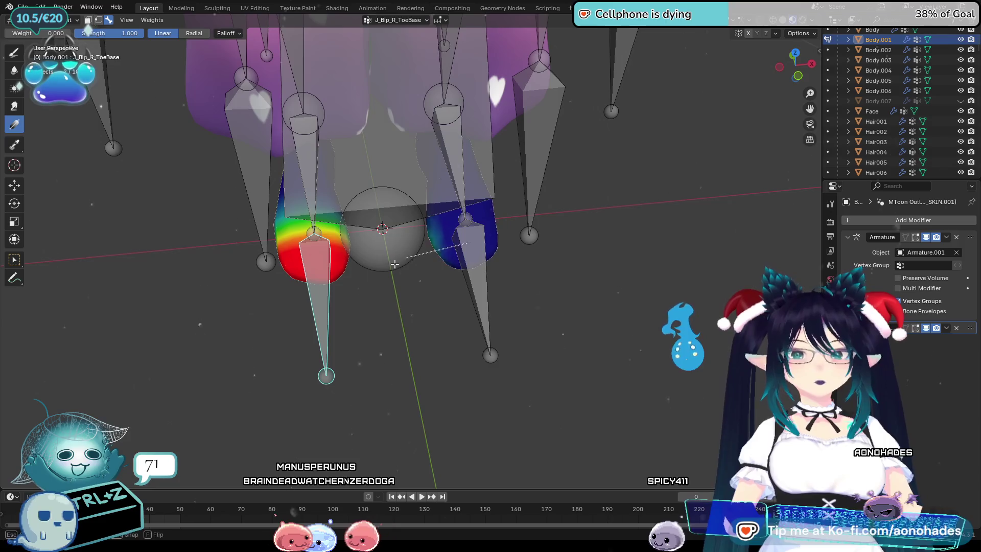
pyautogui.keyDown('ctrl'); pyautogui.click(491, 262); pyautogui.keyUp('ctrl')
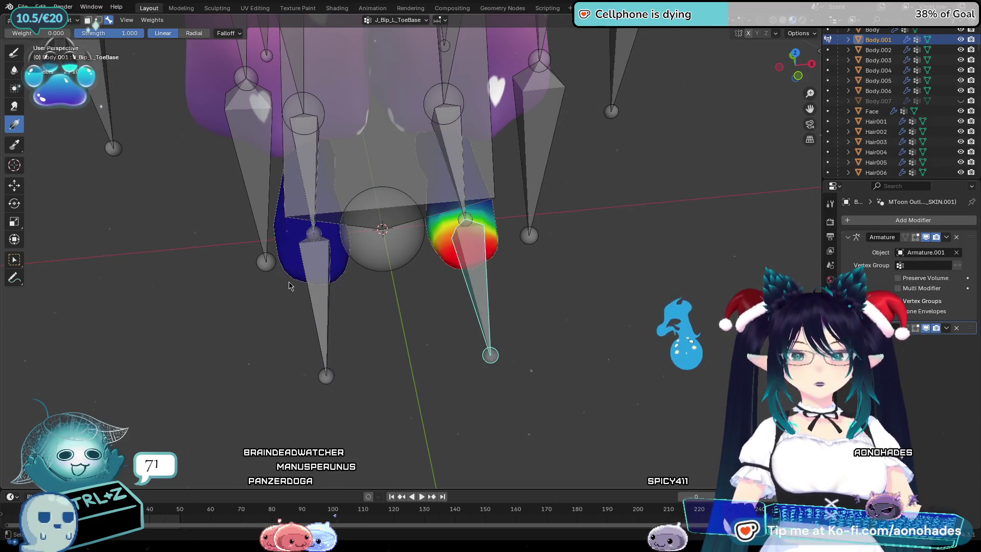
pyautogui.keyDown('ctrl'); pyautogui.click(315, 269); pyautogui.keyUp('ctrl')
pyautogui.keyDown('ctrl'); pyautogui.click(476, 286); pyautogui.keyUp('ctrl')
pyautogui.keyDown('ctrl'); pyautogui.click(315, 270); pyautogui.keyUp('ctrl')
pyautogui.moveTo(316, 270)
pyautogui.mouseDown(button='middle')
pyautogui.moveTo(442, 321)
pyautogui.moveTo(510, 286)
pyautogui.mouseUp(button='middle')
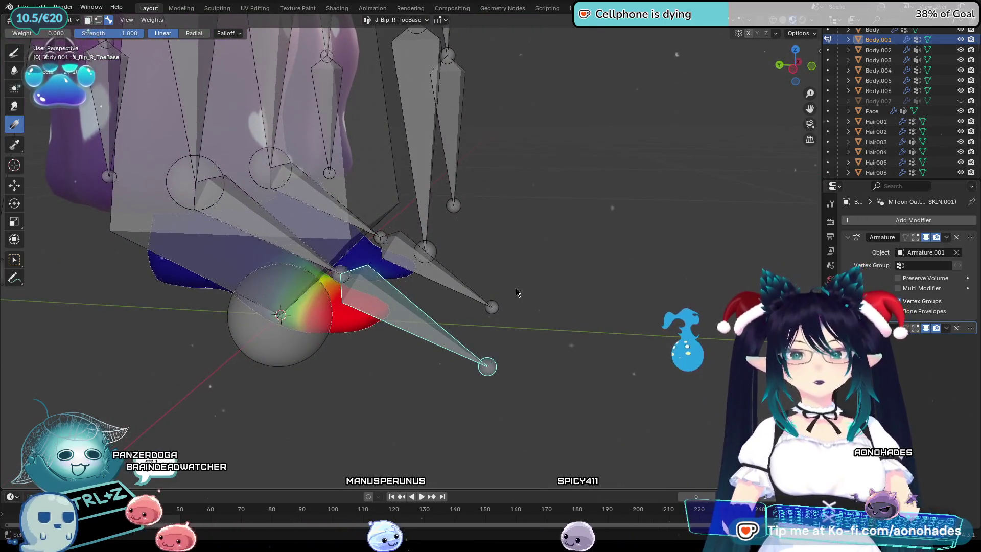
# Test-rotate the left toe and left foot bones to check deformation
pyautogui.press('r')
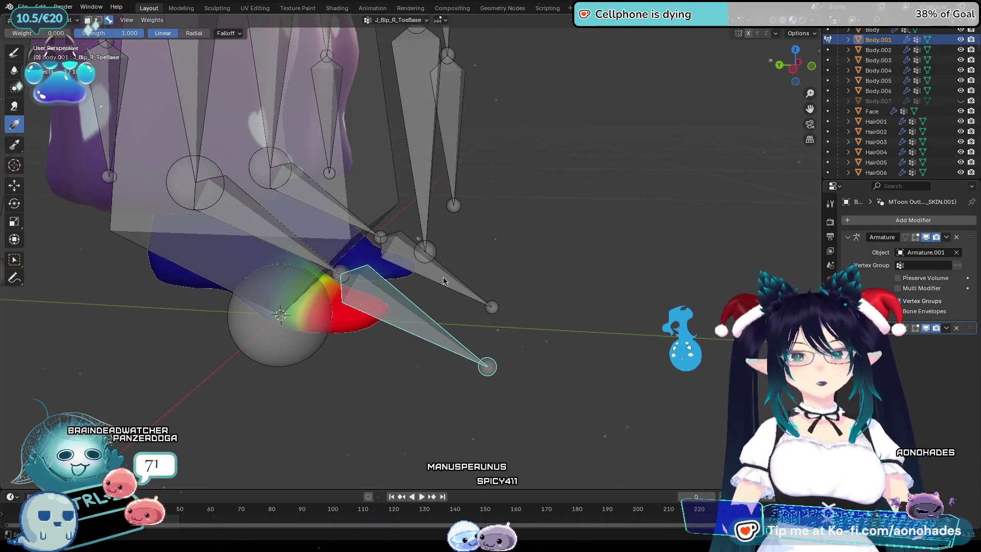
pyautogui.keyDown('ctrl'); pyautogui.click(439, 276); pyautogui.keyUp('ctrl')
pyautogui.press('r')
pyautogui.click(579, 250)
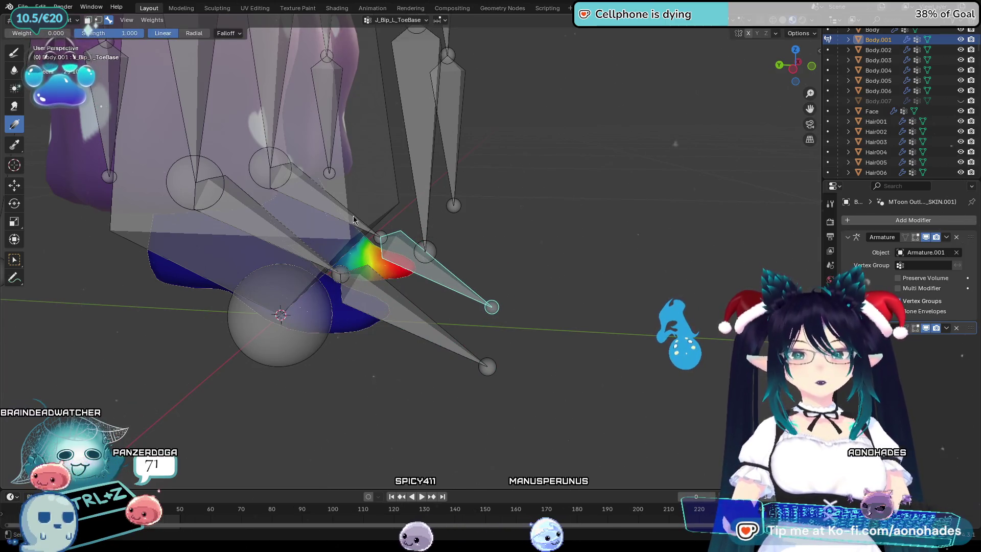
pyautogui.keyDown('ctrl'); pyautogui.click(357, 225); pyautogui.keyUp('ctrl')
pyautogui.keyDown('ctrl'); pyautogui.click(358, 225); pyautogui.keyUp('ctrl')
pyautogui.press('r')
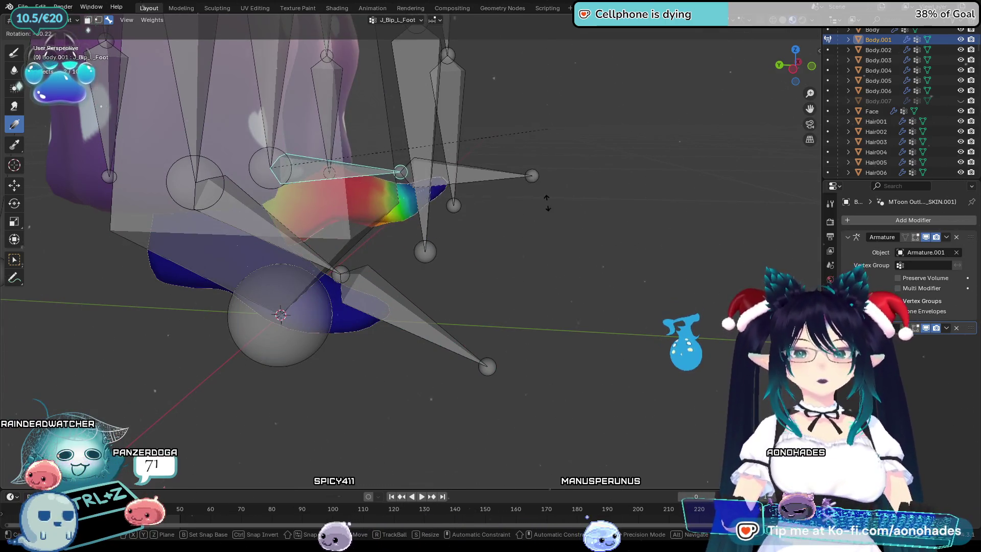
pyautogui.click(433, 266)
# Test-rotate the right foot and right toe bones, then cancel the toe rotation
pyautogui.keyDown('ctrl'); pyautogui.click(342, 278); pyautogui.keyUp('ctrl')
pyautogui.keyDown('ctrl'); pyautogui.click(342, 279); pyautogui.keyUp('ctrl')
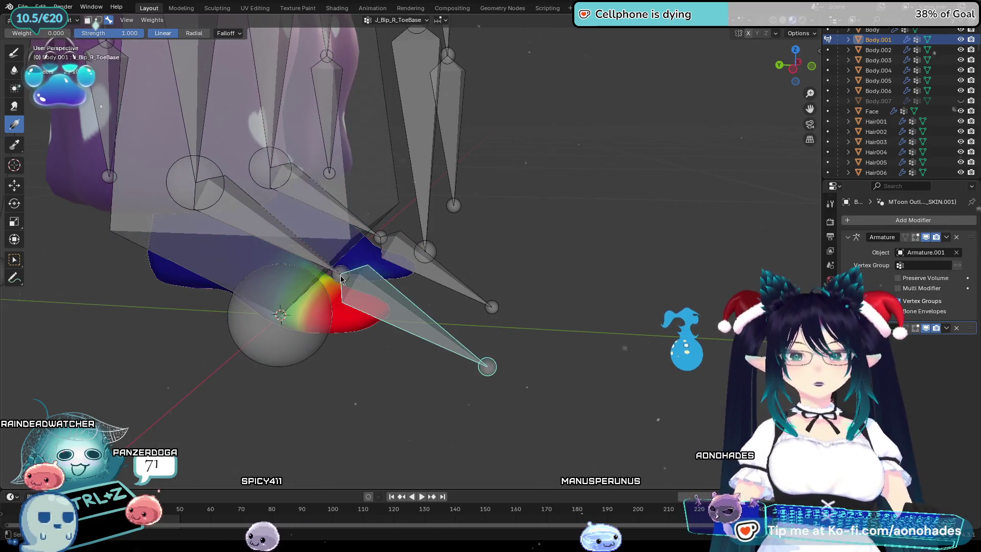
pyautogui.keyDown('ctrl'); pyautogui.click(325, 268); pyautogui.keyUp('ctrl')
pyautogui.press('r')
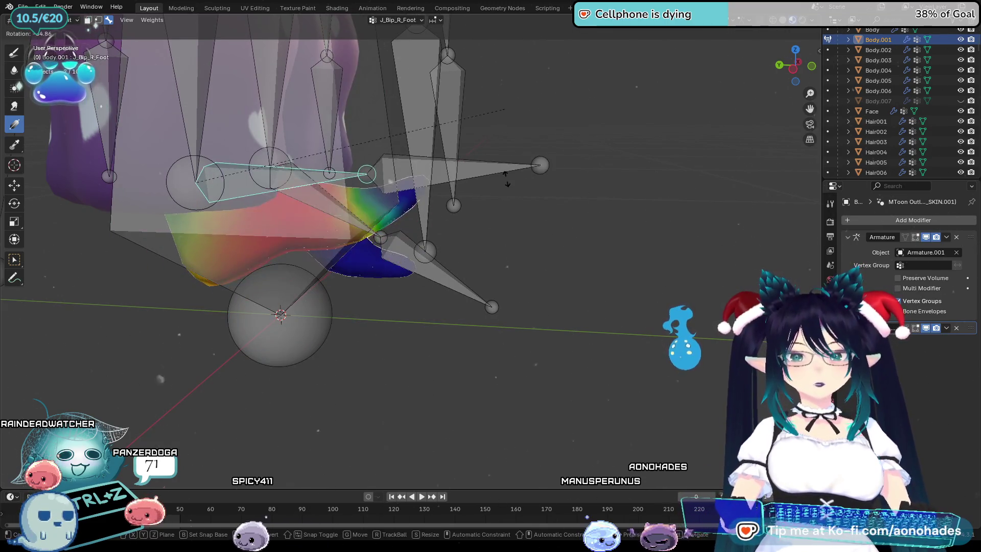
pyautogui.click(439, 335)
pyautogui.keyDown('ctrl'); pyautogui.click(438, 336); pyautogui.keyUp('ctrl')
pyautogui.press('r')
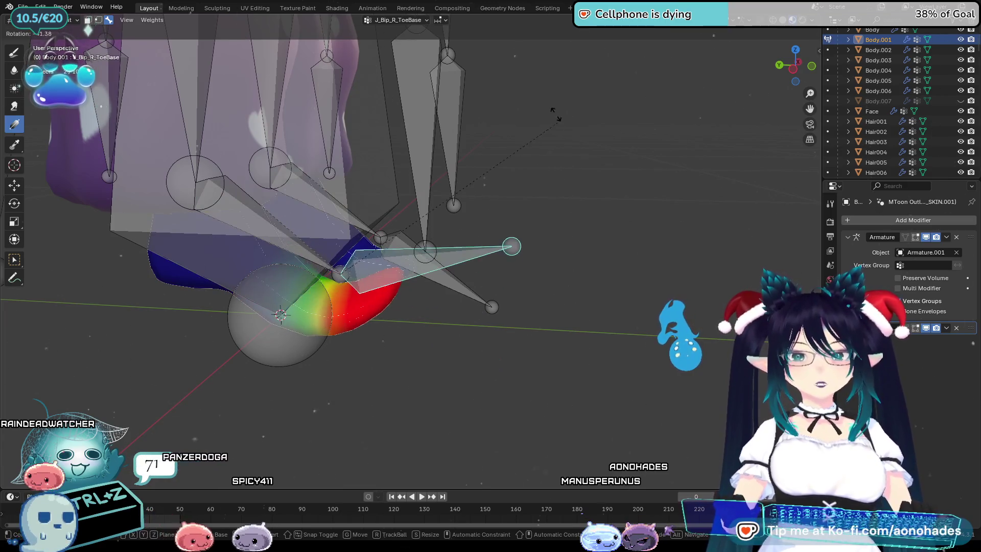
pyautogui.press('Escape')
pyautogui.scroll(-5, 613, 215)
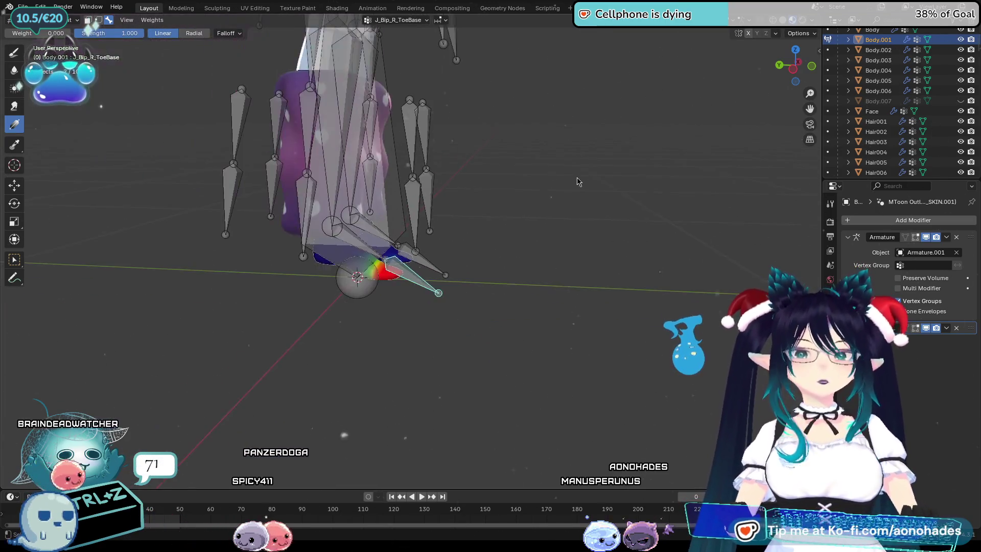
pyautogui.moveTo(642, 247)
pyautogui.mouseDown(button='middle')
pyautogui.moveTo(565, 246)
pyautogui.moveTo(530, 258)
pyautogui.moveTo(460, 225)
pyautogui.moveTo(464, 250)
pyautogui.mouseUp(button='middle')
pyautogui.scroll(3, 579, 299)
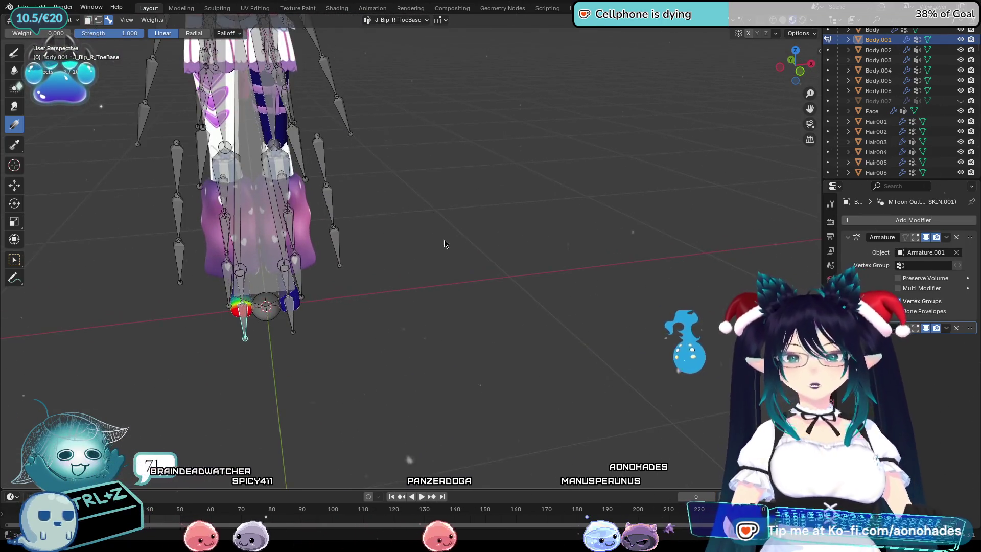
pyautogui.moveTo(579, 299)
pyautogui.mouseDown(button='middle')
pyautogui.moveTo(633, 350)
pyautogui.moveTo(613, 327)
pyautogui.moveTo(653, 354)
pyautogui.mouseUp(button='middle')
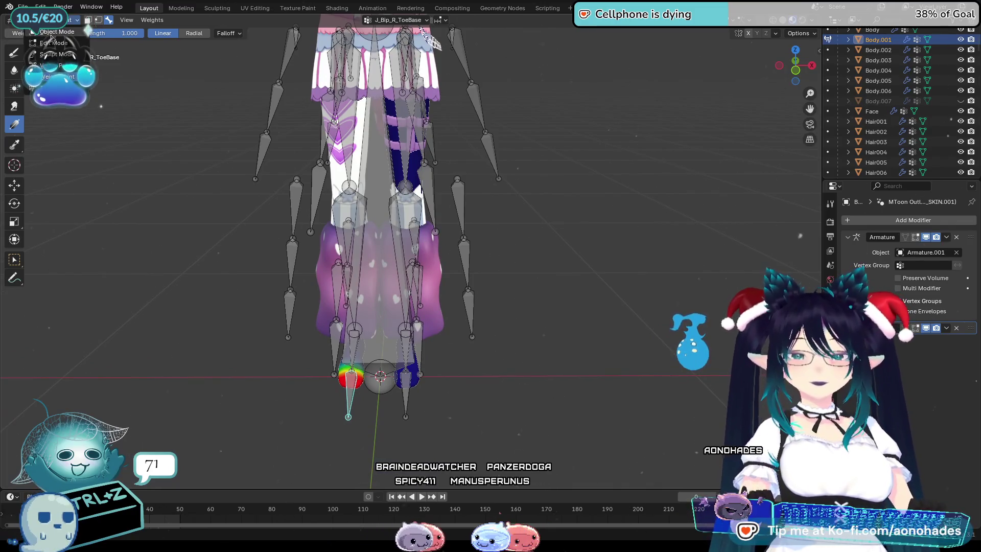
# Return to Object Mode, save the file, unhide the Body.007 boots and deselect all
pyautogui.click(52, 34)
pyautogui.hotkey('ctrl', 's')
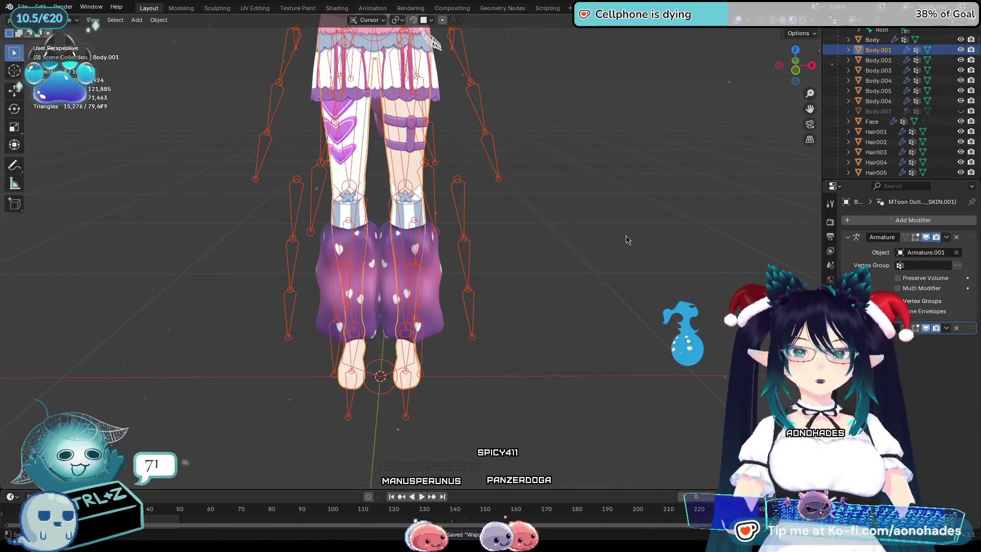
pyautogui.click(961, 111)
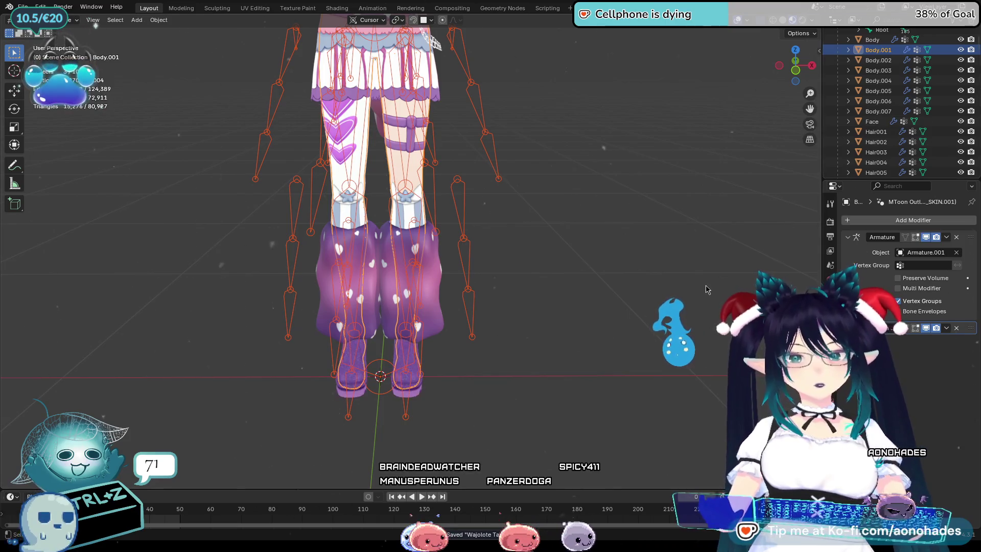
pyautogui.click(715, 291)
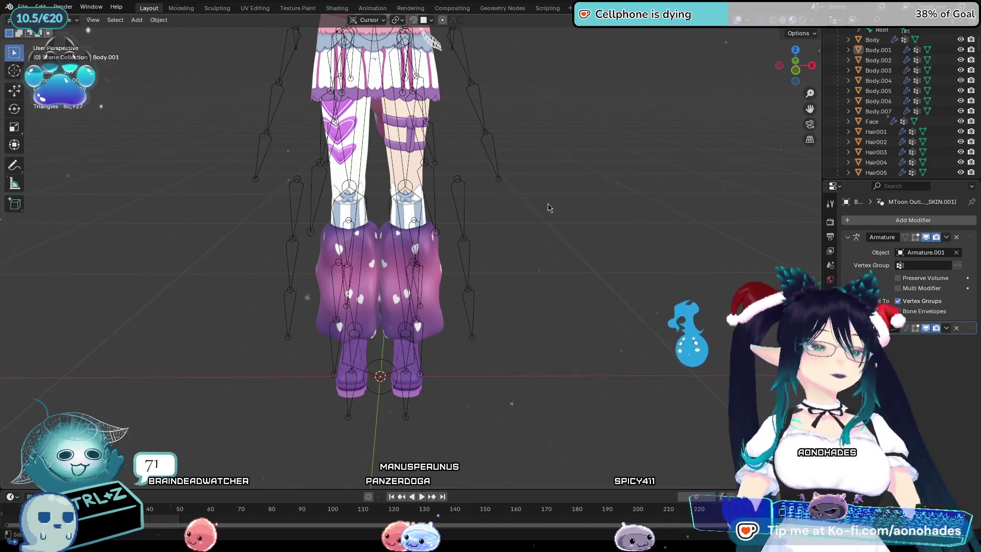
# Orbit to an angled side view and select the Tail object
pyautogui.scroll(-2, 557, 203)
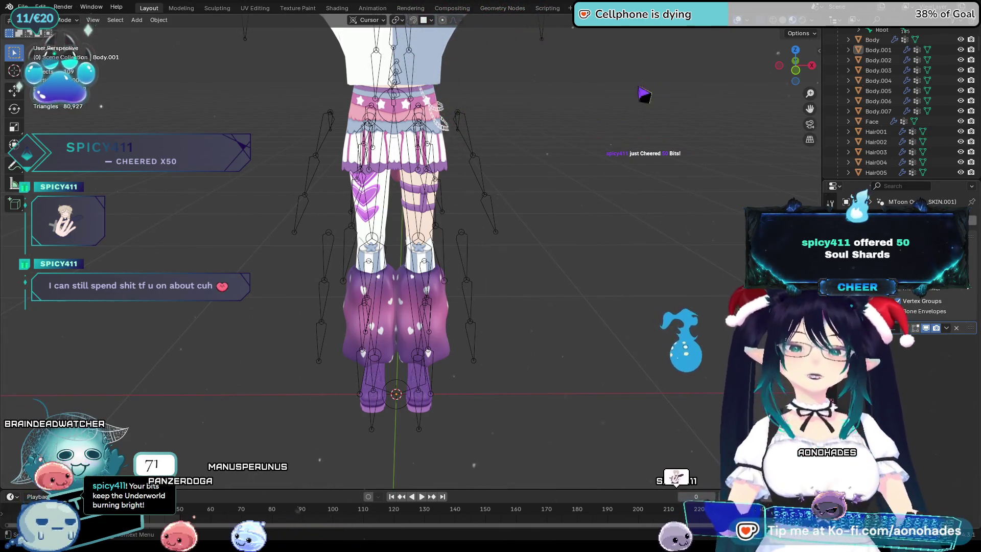
pyautogui.moveTo(619, 289)
pyautogui.mouseDown(button='middle')
pyautogui.moveTo(672, 293)
pyautogui.moveTo(563, 256)
pyautogui.moveTo(573, 370)
pyautogui.moveTo(448, 168)
pyautogui.mouseUp(button='middle')
pyautogui.scroll(-5, 672, 293)
pyautogui.click(449, 164)
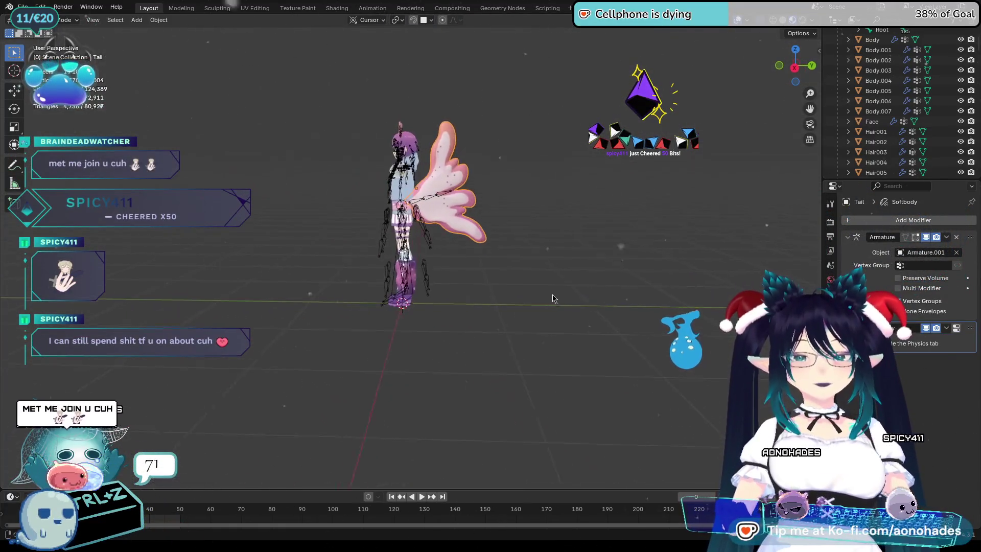
# Drag the Softbody modifier above Armature in the Tail's modifier stack
pyautogui.scroll(6, 556, 299)
pyautogui.scroll(-2, 553, 344)
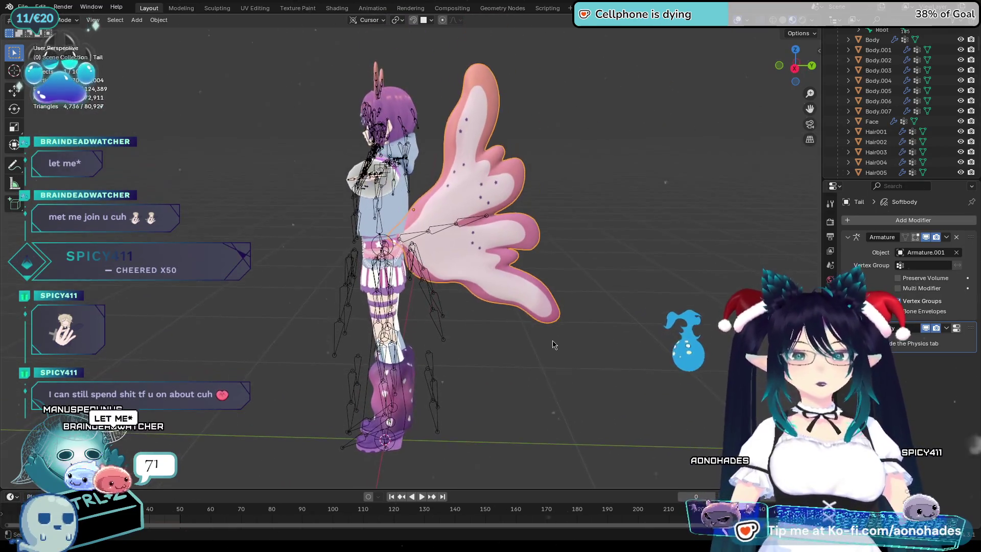
pyautogui.moveTo(969, 330); pyautogui.dragTo(969, 237)
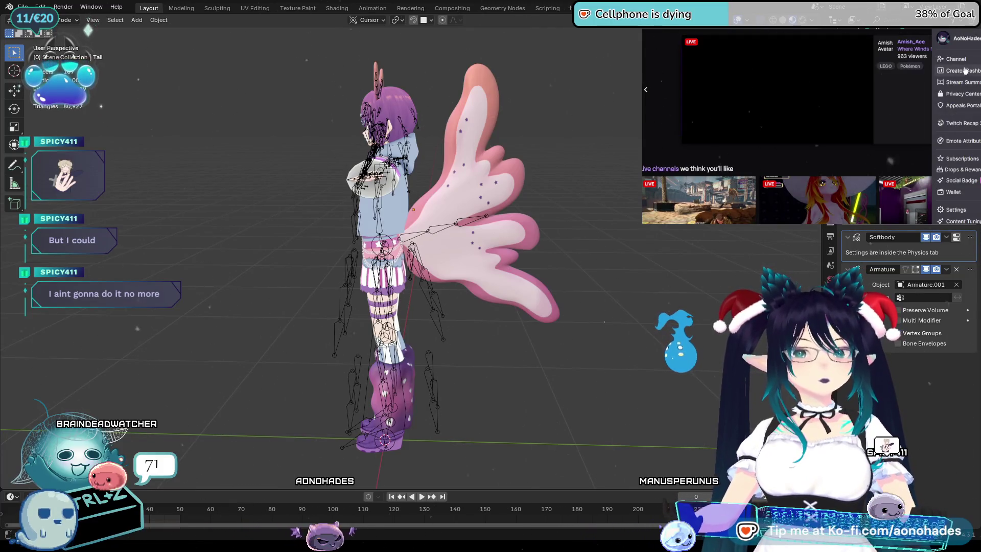
# Open the streamer's Twitch channel page, hide the chat and scroll down through the info panels
pyautogui.click(953, 59)
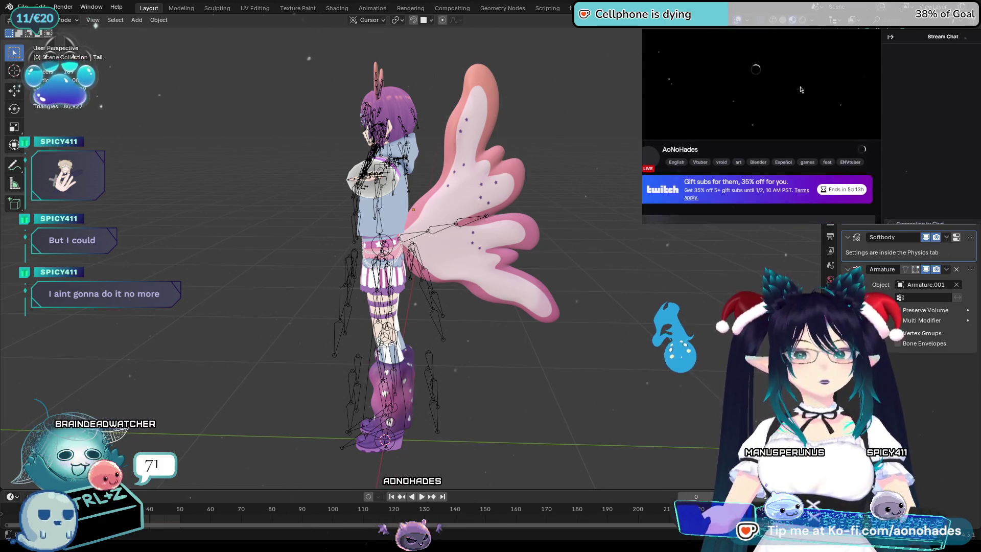
pyautogui.click(891, 37)
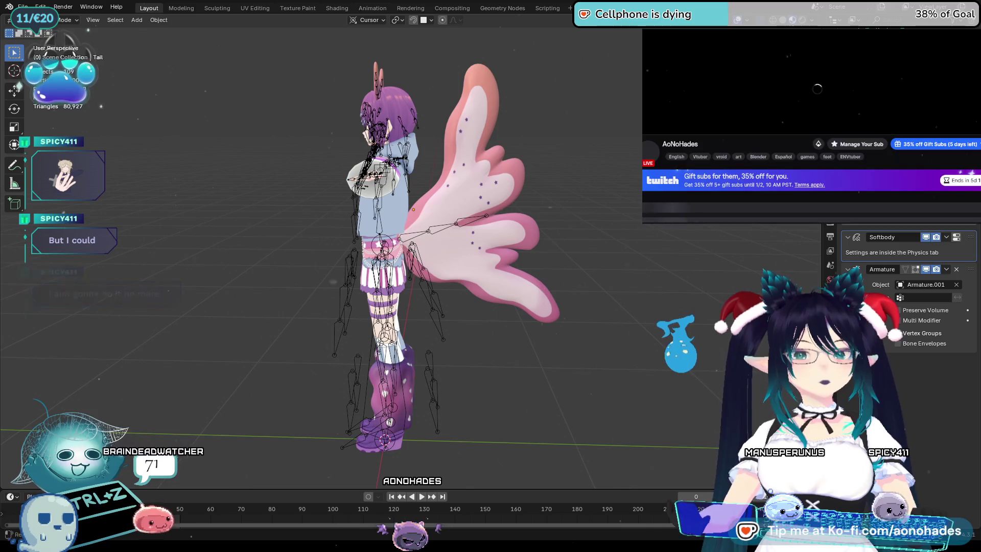
pyautogui.scroll(-2, 843, 86)
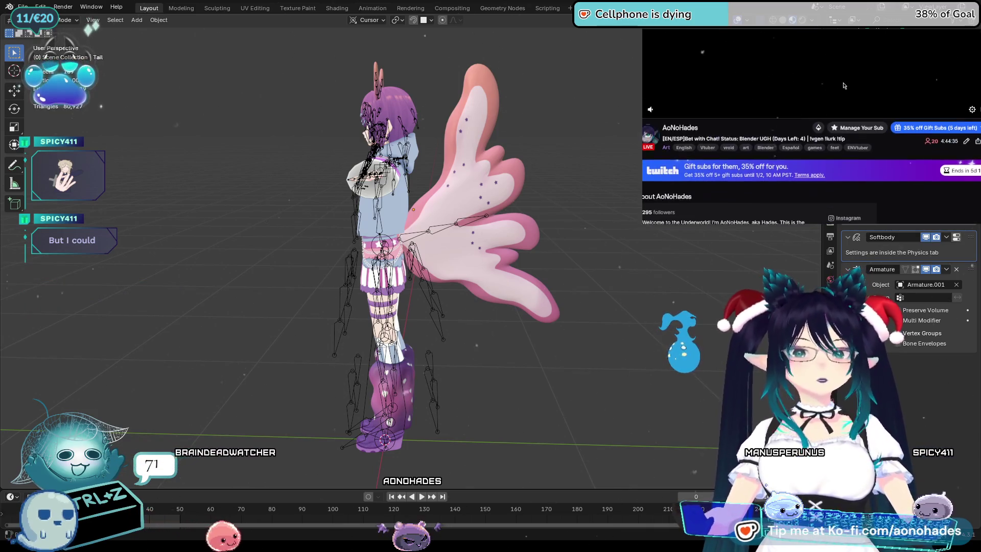
pyautogui.scroll(-3, 846, 86)
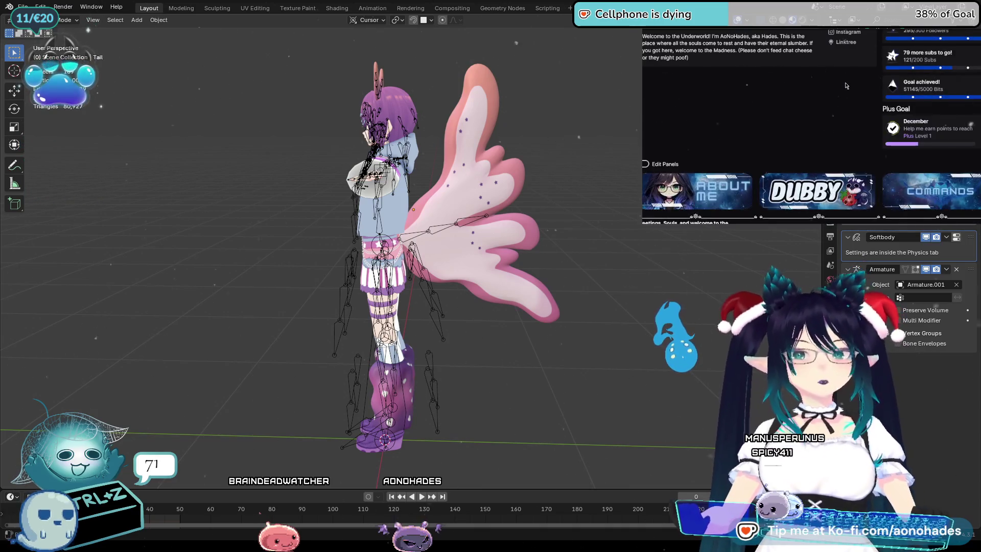
pyautogui.scroll(-3, 869, 85)
pyautogui.scroll(-1, 875, 85)
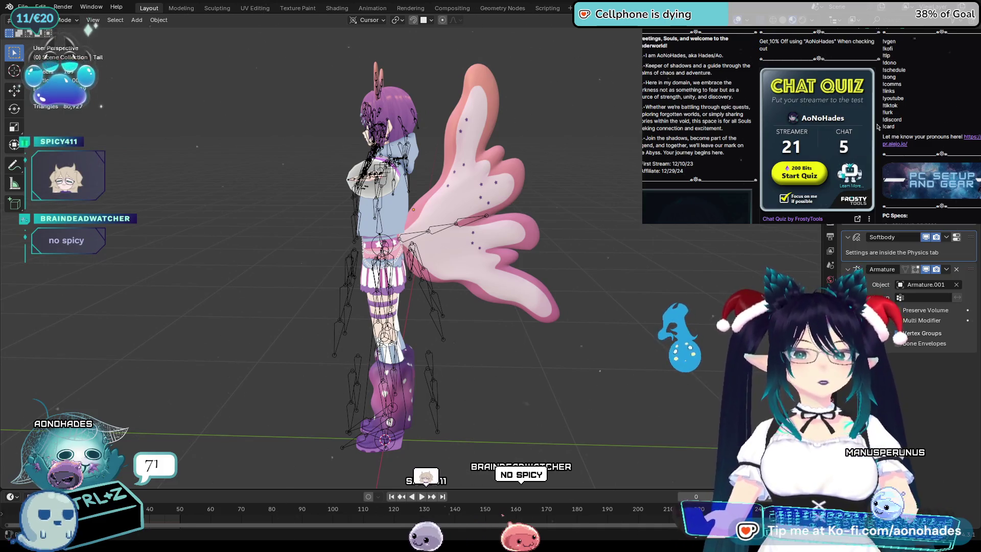
pyautogui.scroll(-2, 877, 127)
# Scroll to the Schedule panel and briefly highlight the Monday stream time
pyautogui.scroll(2, 881, 124)
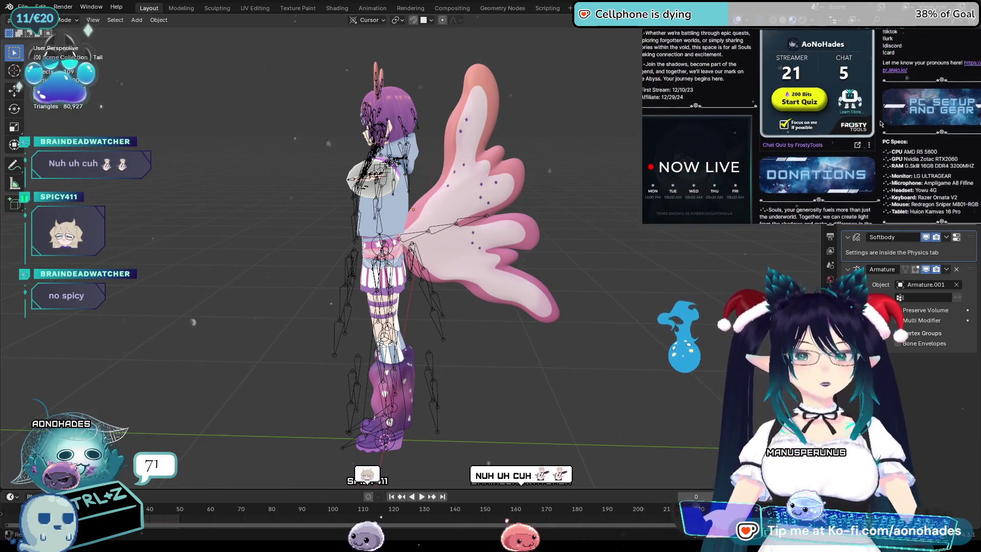
pyautogui.scroll(1, 943, 97)
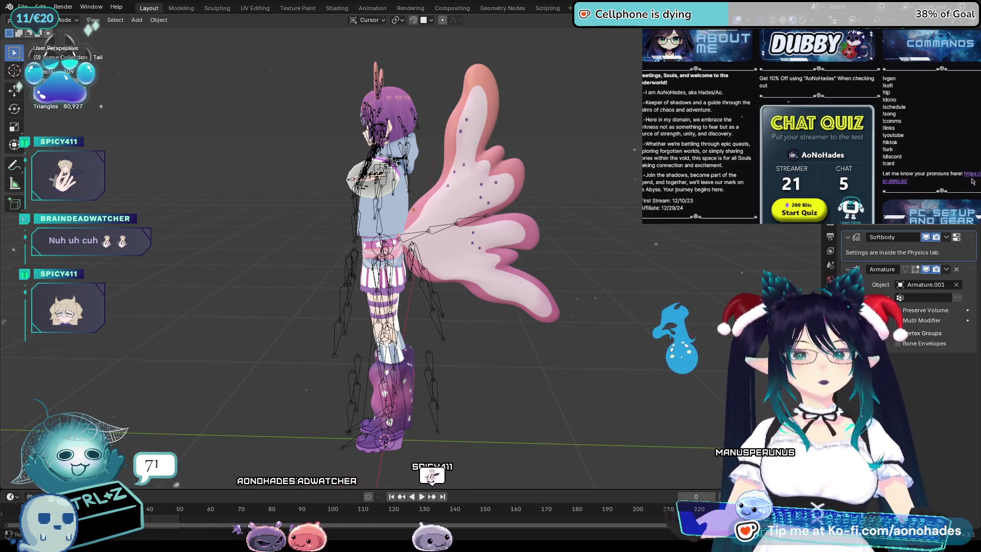
pyautogui.scroll(-2, 922, 115)
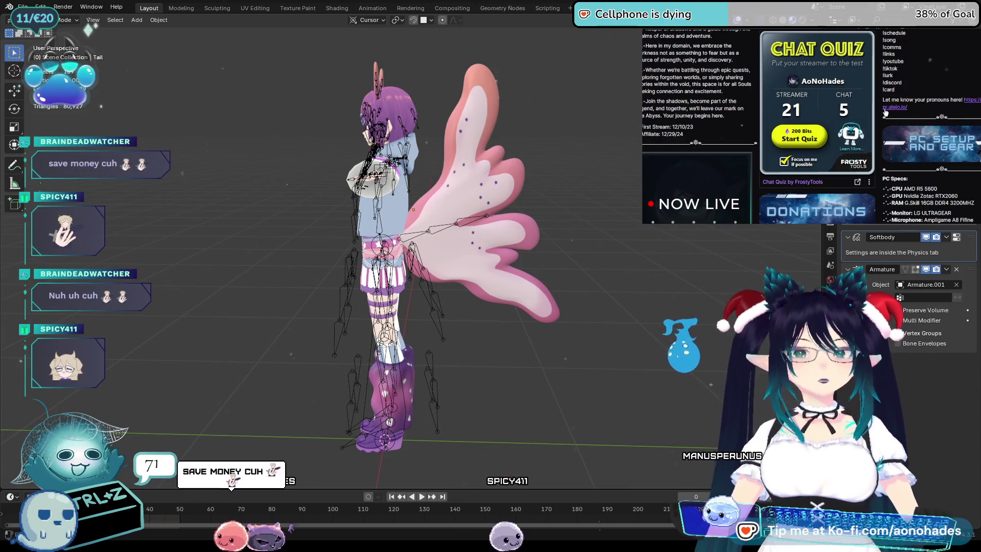
pyautogui.scroll(-2, 885, 112)
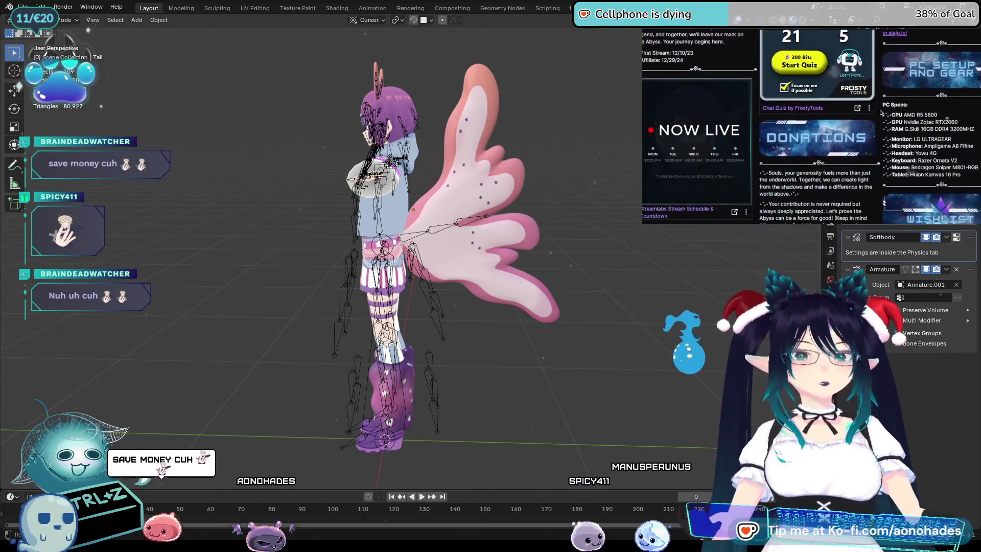
pyautogui.doubleClick(646, 161)
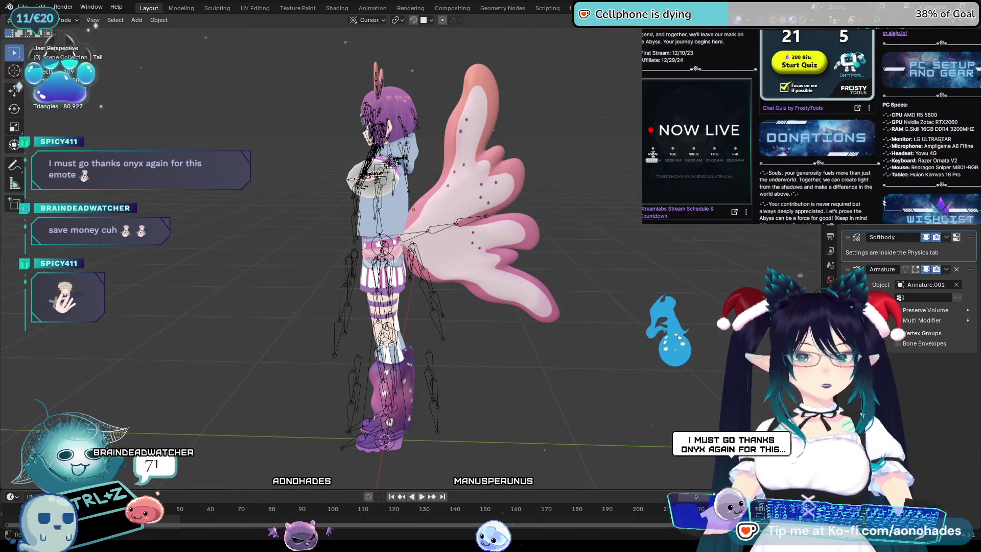
pyautogui.click(725, 157)
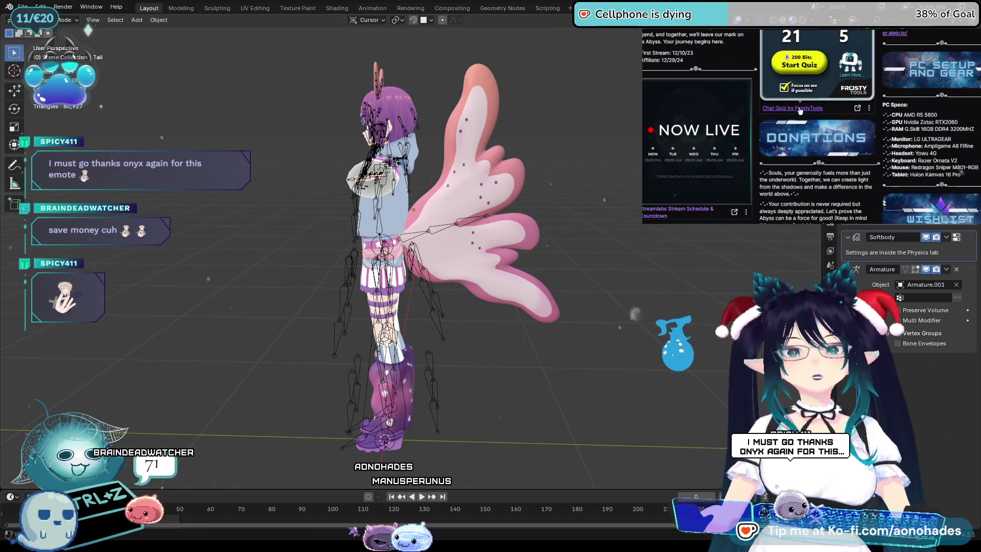
# Scroll through the remaining panels and back up to the live player
pyautogui.scroll(-4, 800, 108)
pyautogui.scroll(-3, 800, 108)
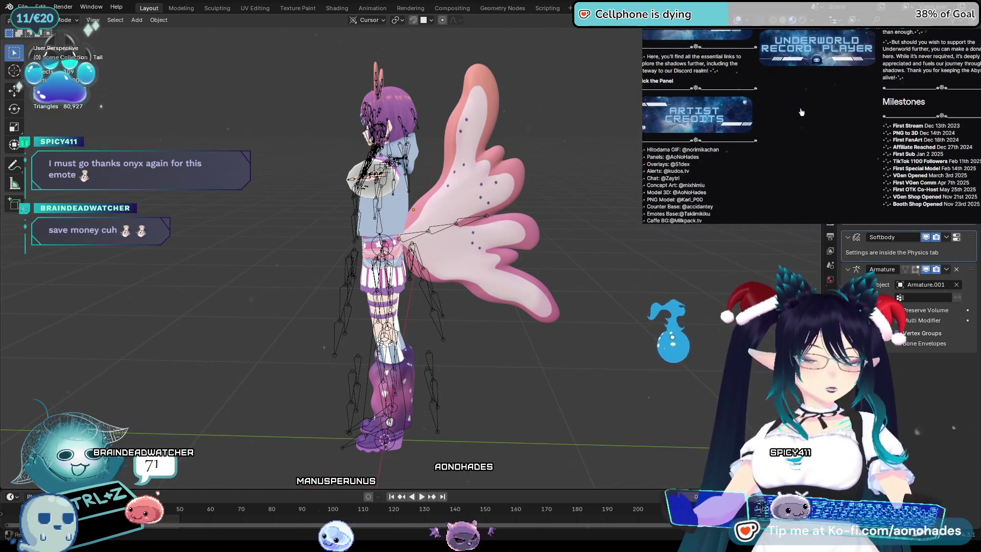
pyautogui.scroll(-2, 801, 112)
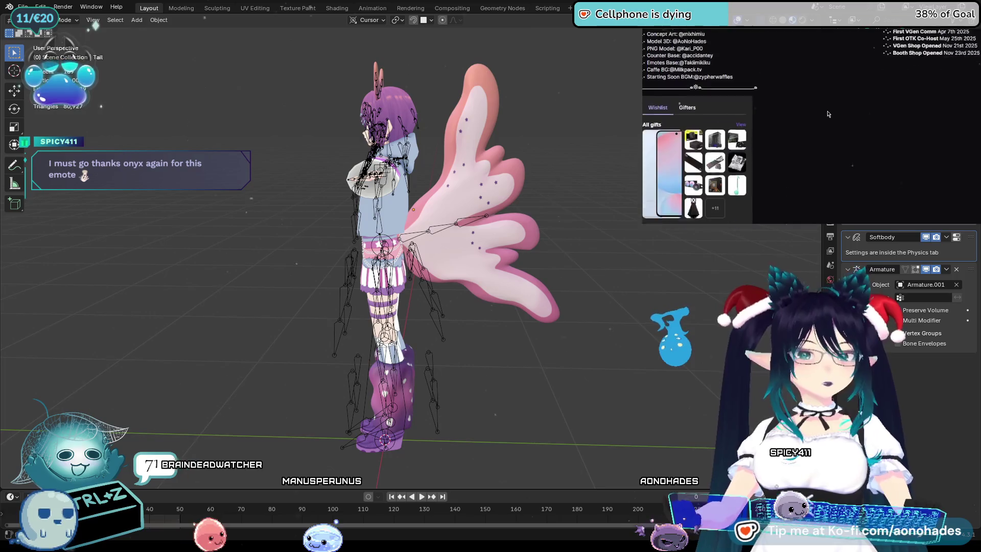
pyautogui.scroll(10, 848, 158)
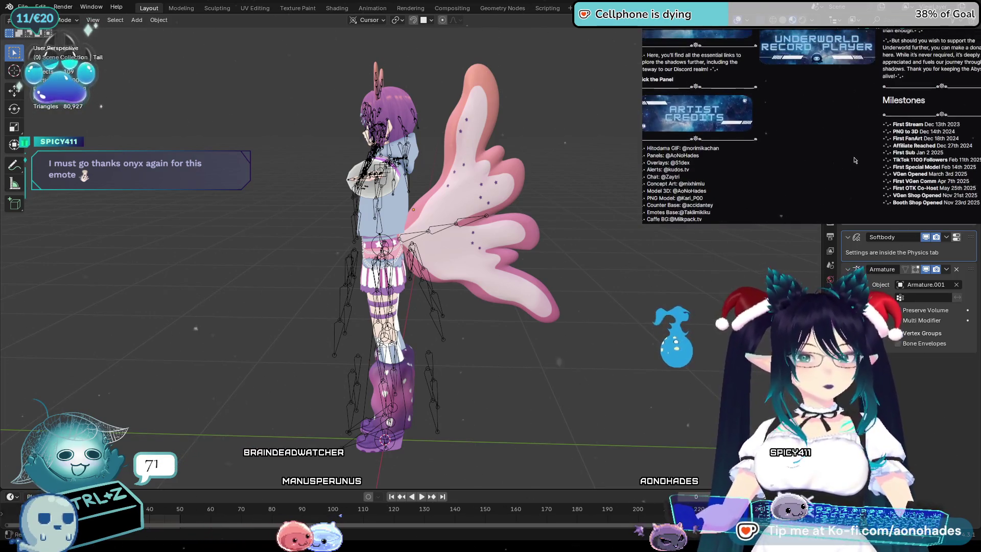
pyautogui.scroll(5, 881, 171)
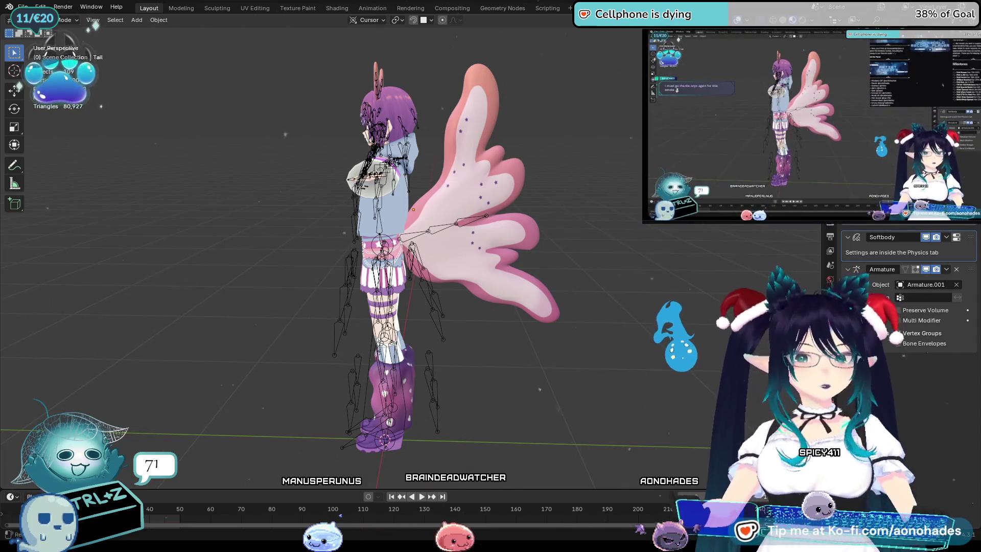
# Switch to the soft body push-values tutorial tab, then minimise the browser back to Blender
pyautogui.hotkey('ctrl', 'Tab')
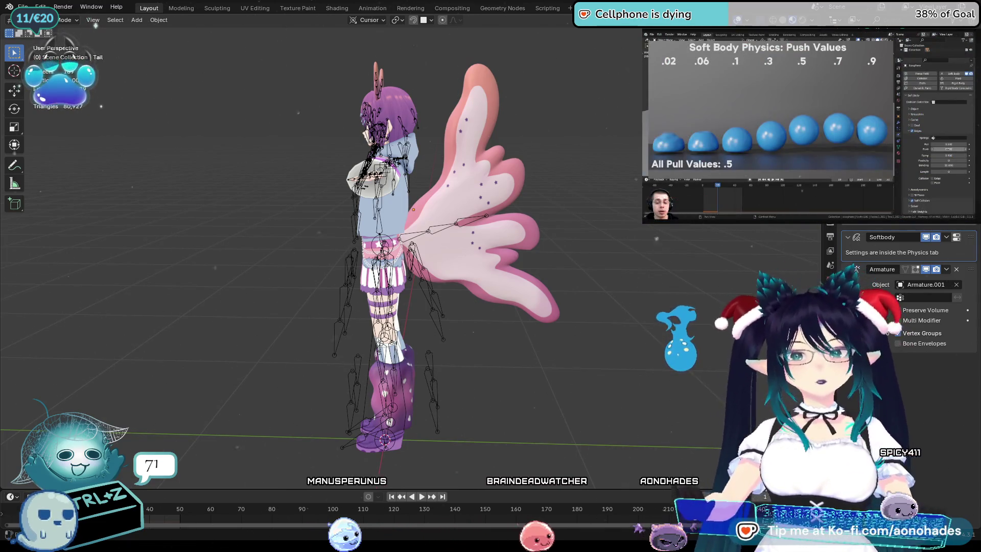
pyautogui.hotkey('alt', 'Tab')
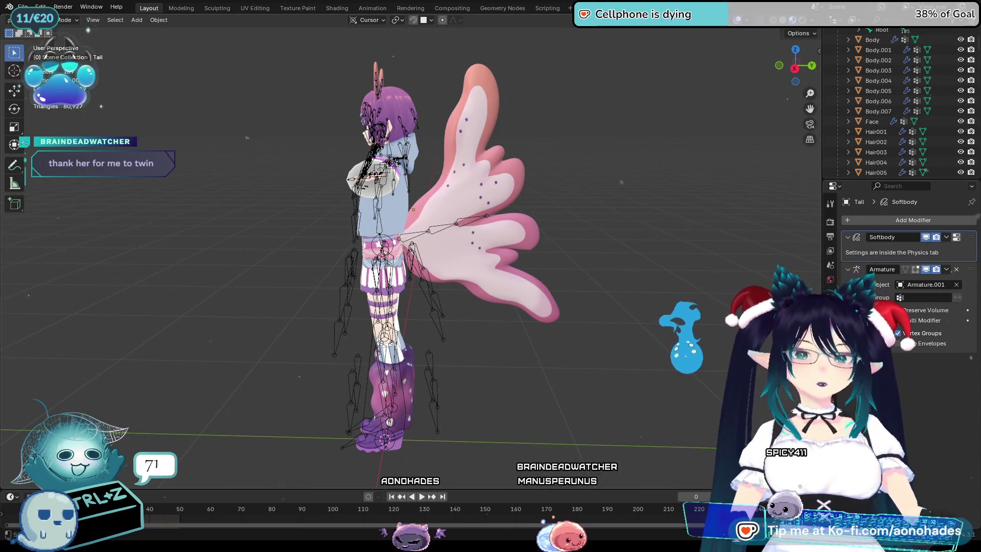
pyautogui.moveTo(511, 353)
pyautogui.mouseDown(button='middle')
pyautogui.moveTo(486, 356)
pyautogui.moveTo(524, 350)
pyautogui.moveTo(517, 344)
pyautogui.moveTo(570, 364)
pyautogui.mouseUp(button='middle')
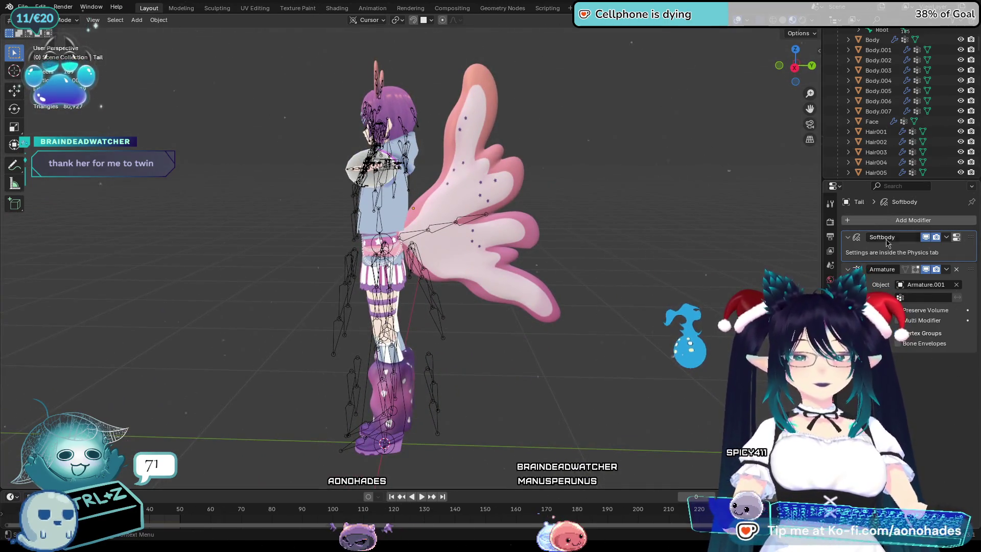
# Show the Tail's Physics properties with its Soft Body settings
pyautogui.click(831, 337)
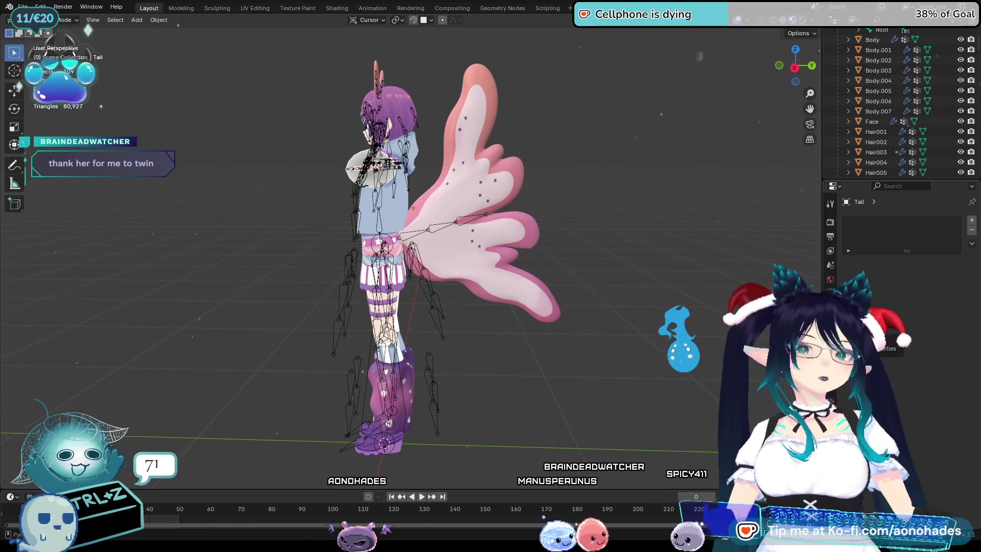
pyautogui.click(831, 351)
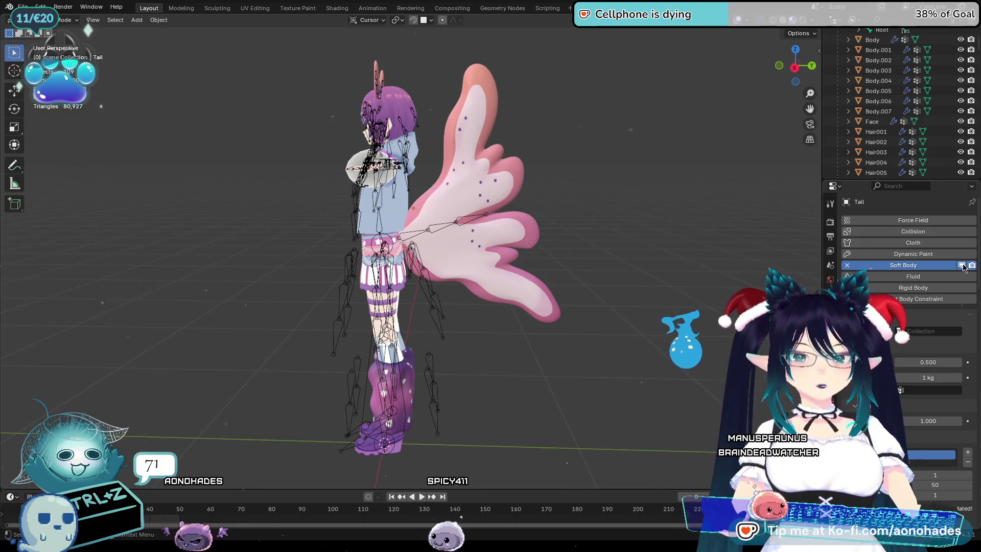
# Undo the Tail's soft body physics and sort out the Tail selection
pyautogui.hotkey('ctrl', 'z')
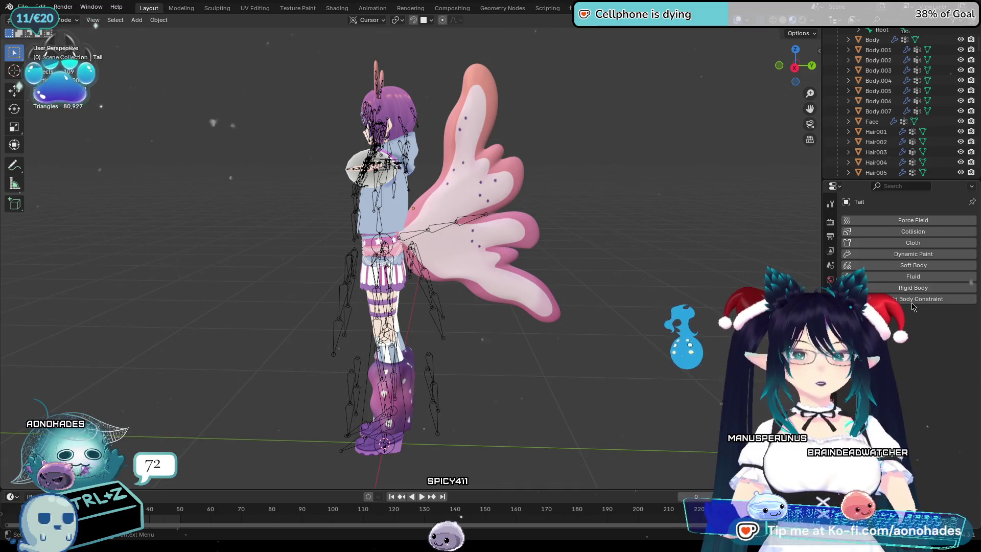
pyautogui.hotkey('ctrl', 'shift', 'z')
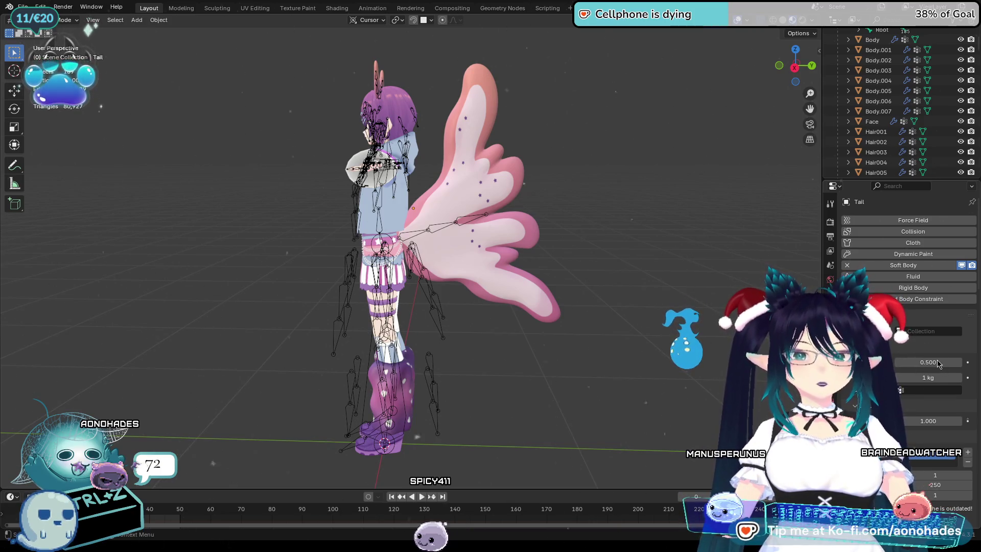
pyautogui.hotkey('ctrl', 'z')
pyautogui.scroll(6, 529, 282)
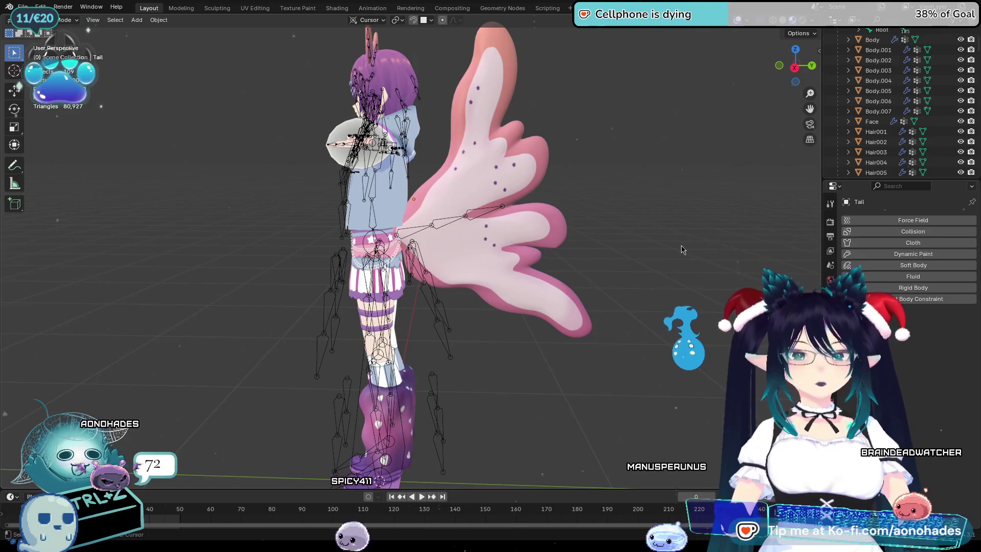
pyautogui.click(538, 262)
pyautogui.moveTo(688, 254); pyautogui.dragTo(710, 270, button='middle')
pyautogui.click(732, 292)
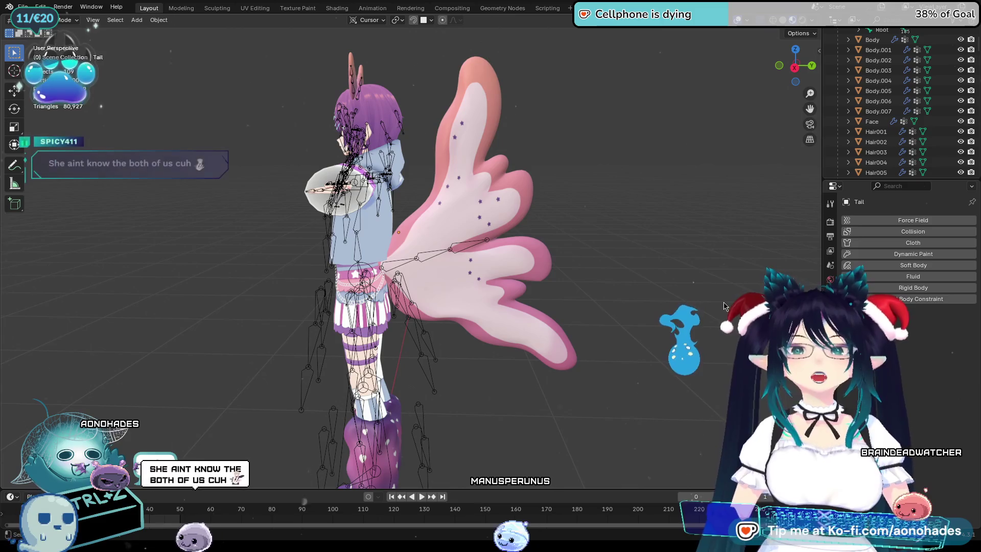
pyautogui.hotkey('ctrl', 'z')
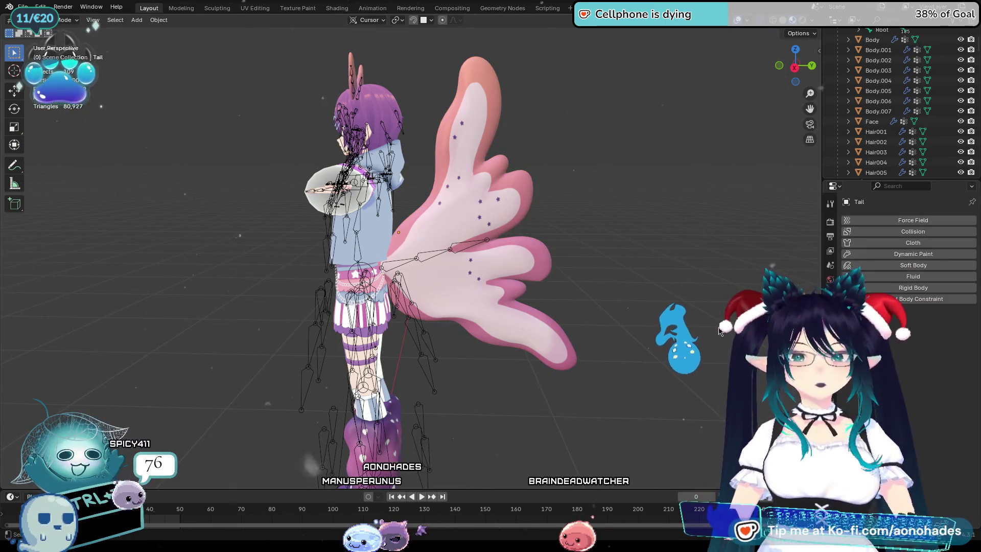
pyautogui.hotkey('ctrl', 'z')
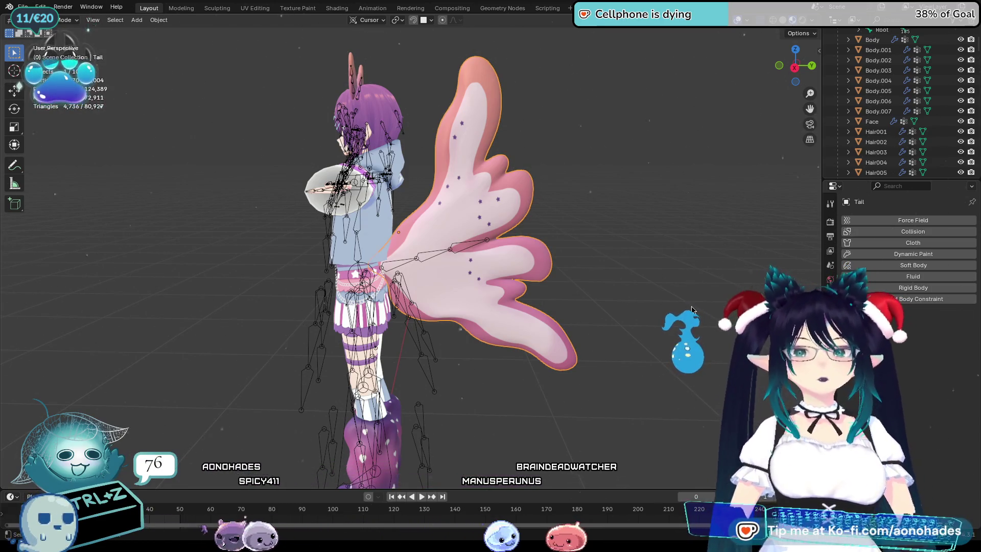
pyautogui.click(671, 303)
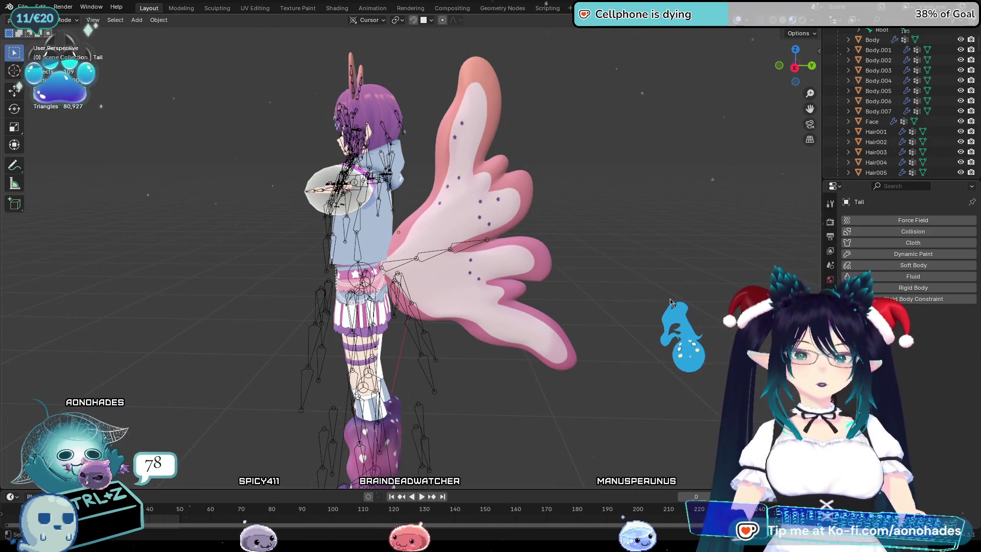
# Re-add Soft Body to the Tail with friction 0.000 and control-point group Tail_Base
pyautogui.click(913, 265)
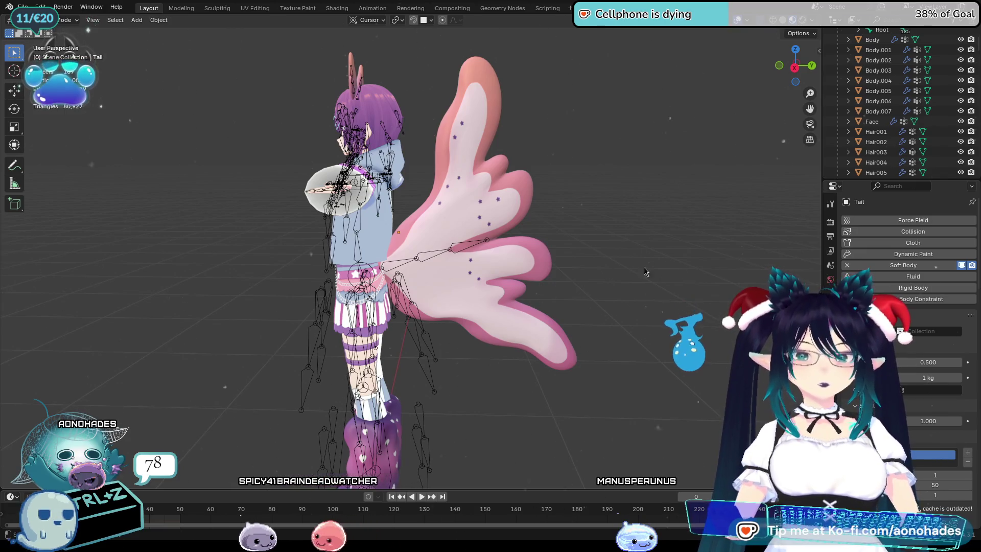
pyautogui.click(529, 265)
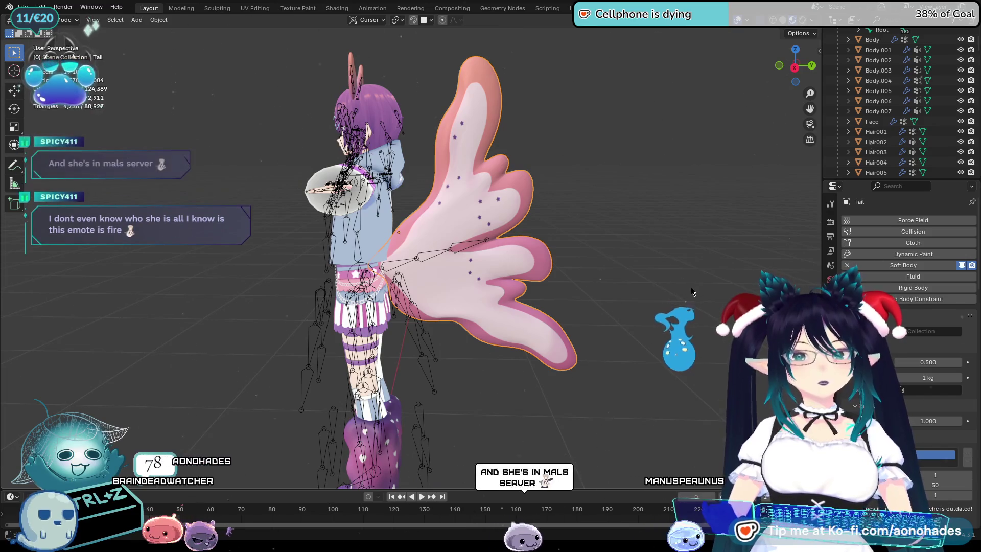
pyautogui.scroll(3, 690, 291)
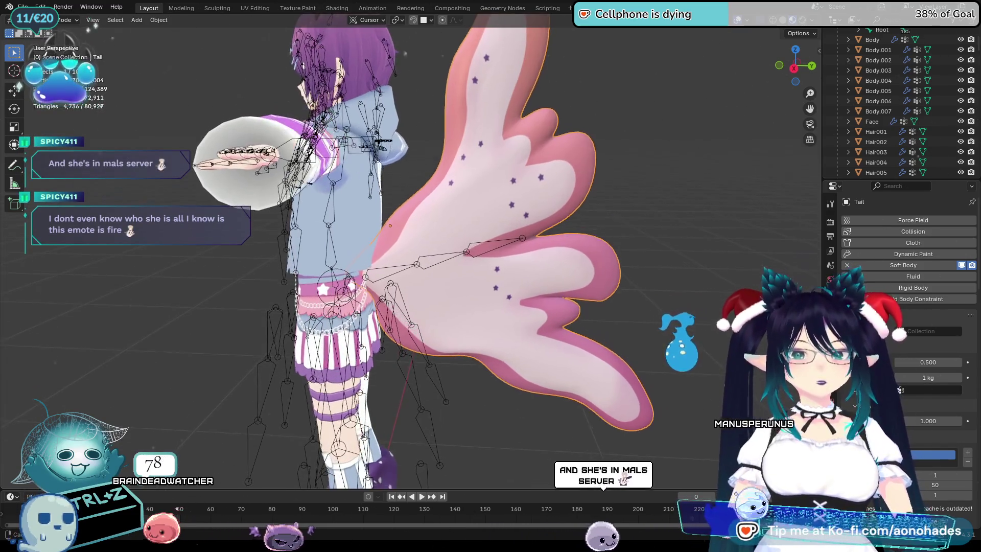
pyautogui.scroll(1, 690, 291)
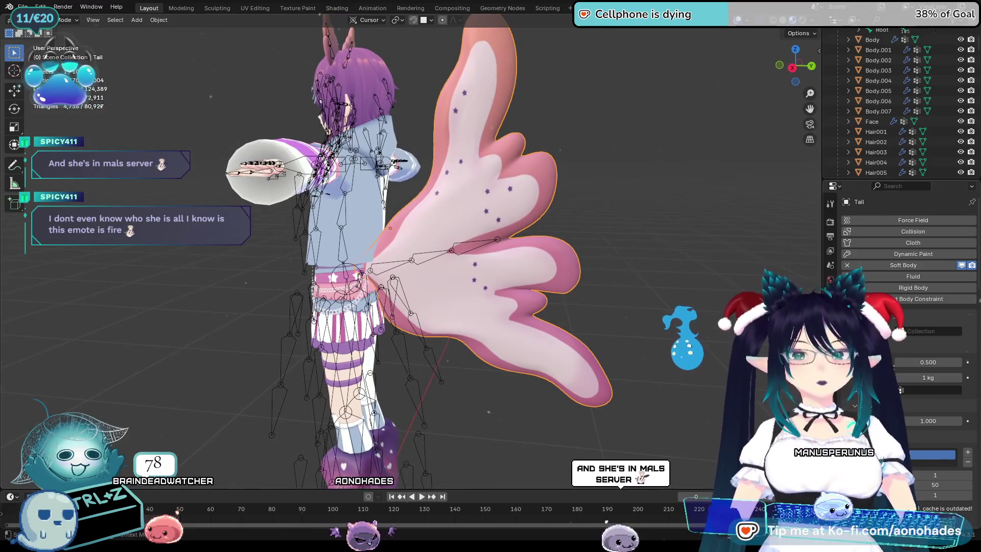
pyautogui.press('BackSpace')
pyautogui.click(921, 390)
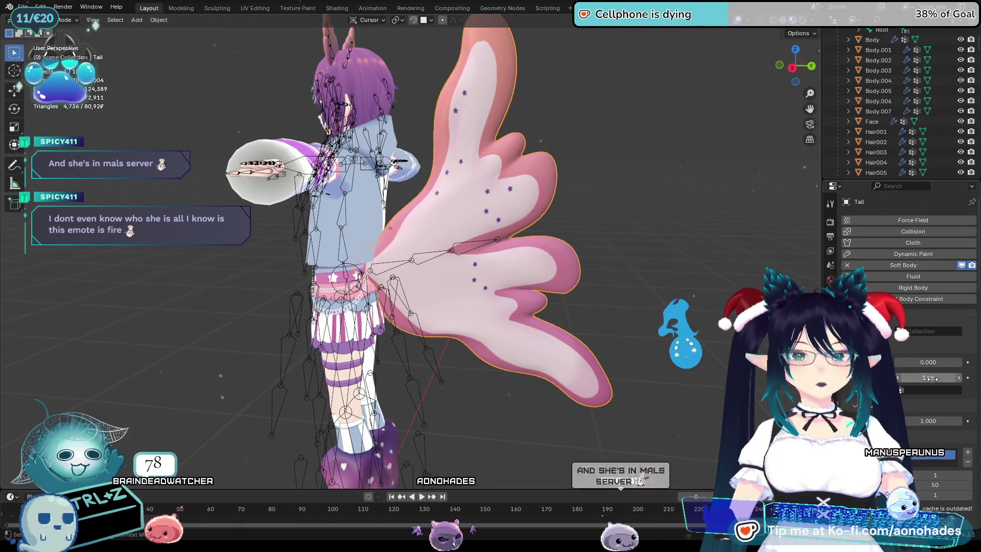
pyautogui.click(841, 406)
pyautogui.moveTo(614, 347)
pyautogui.mouseDown(button='middle')
pyautogui.moveTo(444, 322)
pyautogui.moveTo(101, 111)
pyautogui.mouseUp(button='middle')
pyautogui.scroll(2, 524, 334)
pyautogui.click(442, 317)
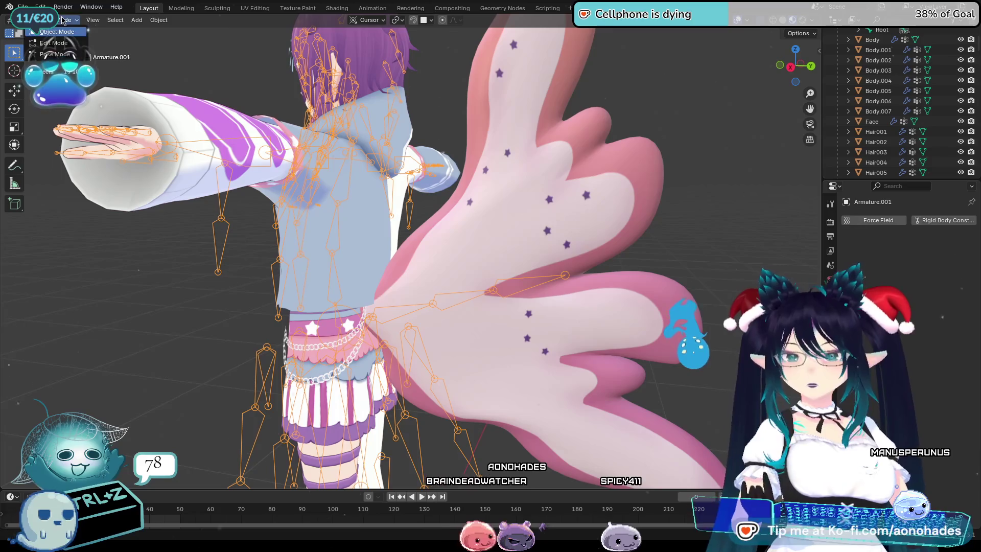
# Edit the armature's bones and select the Tail_End bone
pyautogui.click(57, 46)
pyautogui.scroll(3, 394, 304)
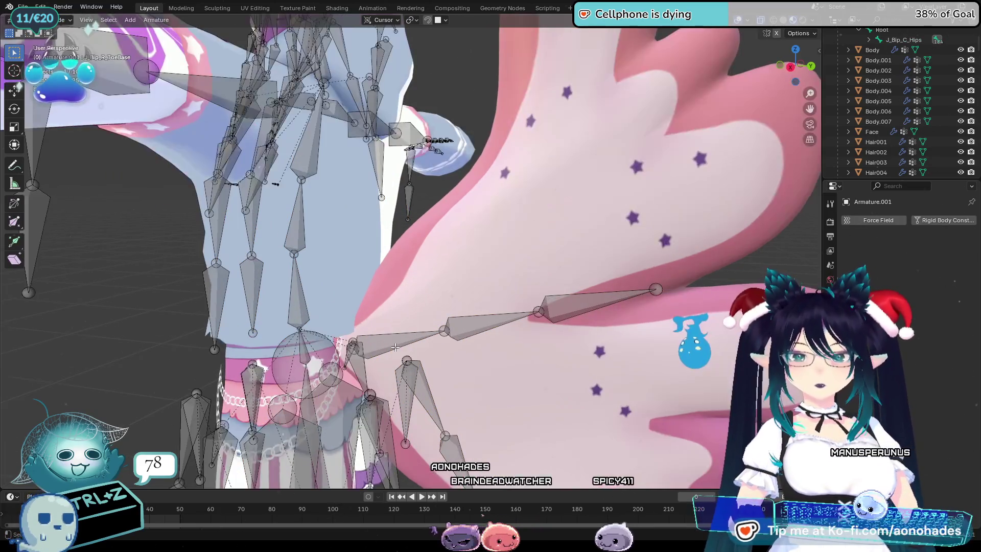
pyautogui.click(588, 307)
pyautogui.scroll(-3, 588, 307)
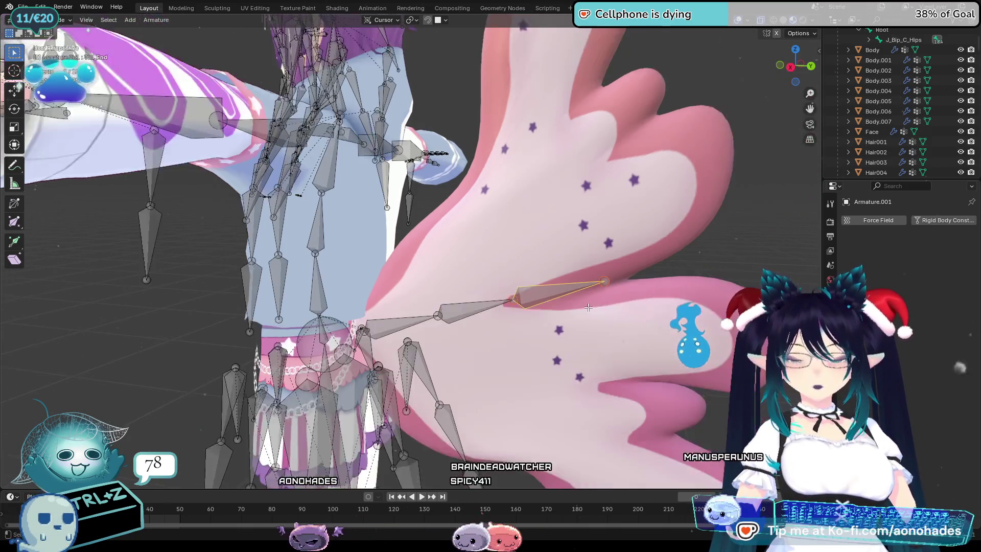
pyautogui.click(62, 20)
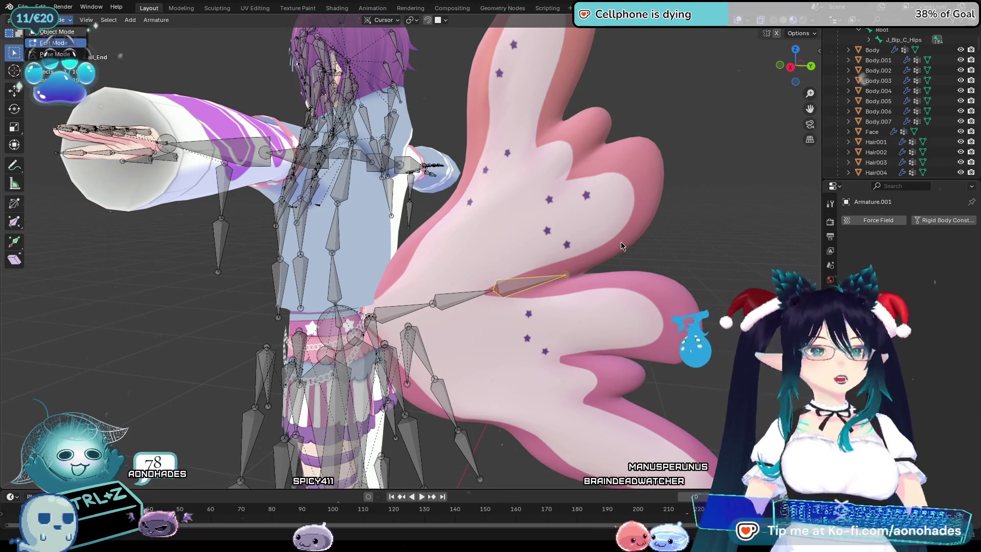
pyautogui.press('Tab')
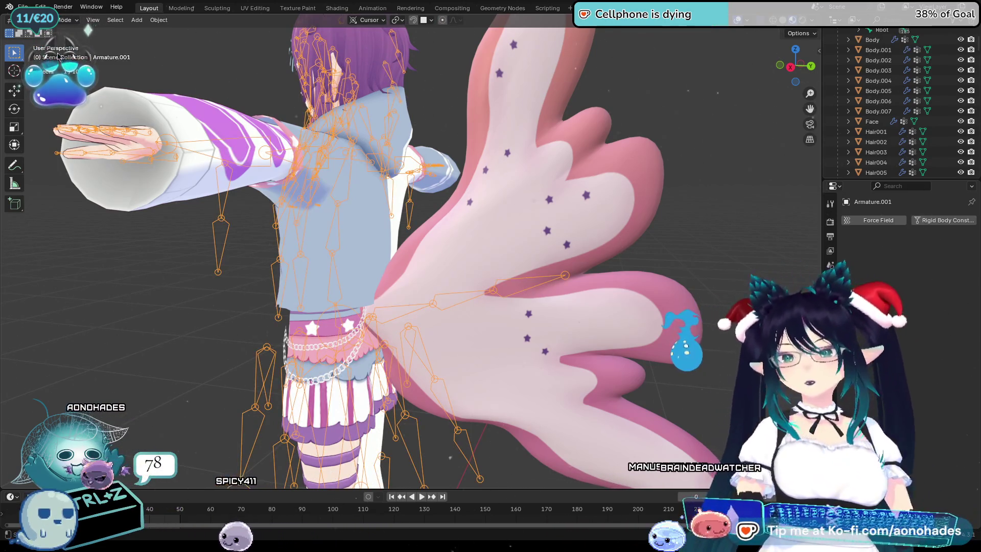
pyautogui.click(54, 43)
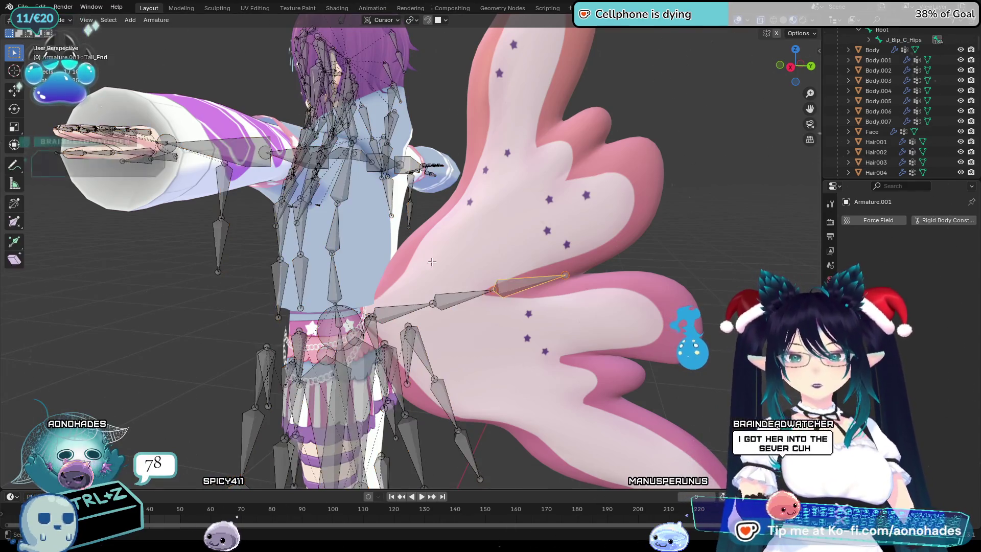
pyautogui.scroll(3, 408, 297)
pyautogui.scroll(-4, 408, 298)
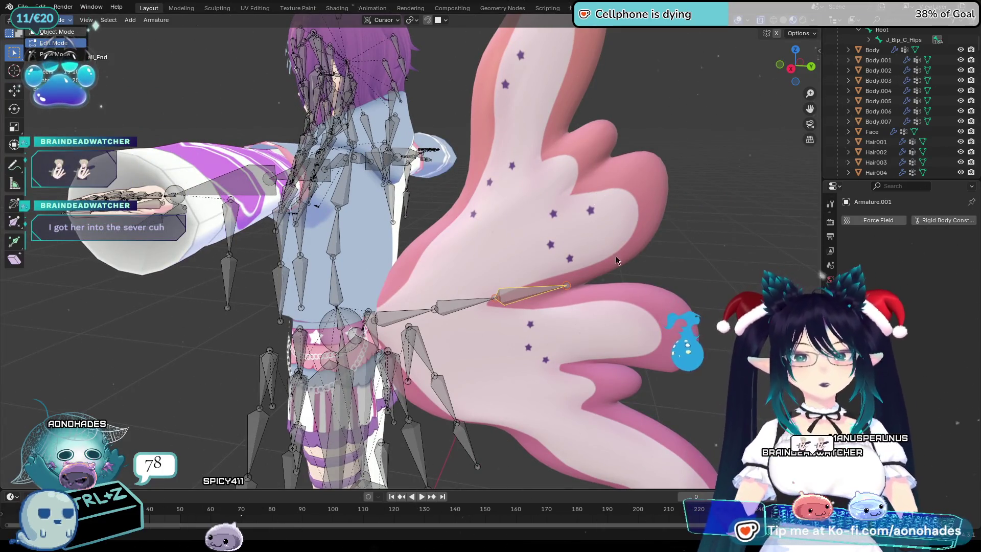
# Return to Object Mode with the Tail mesh and armature selected together
pyautogui.press('Tab')
pyautogui.click(490, 278)
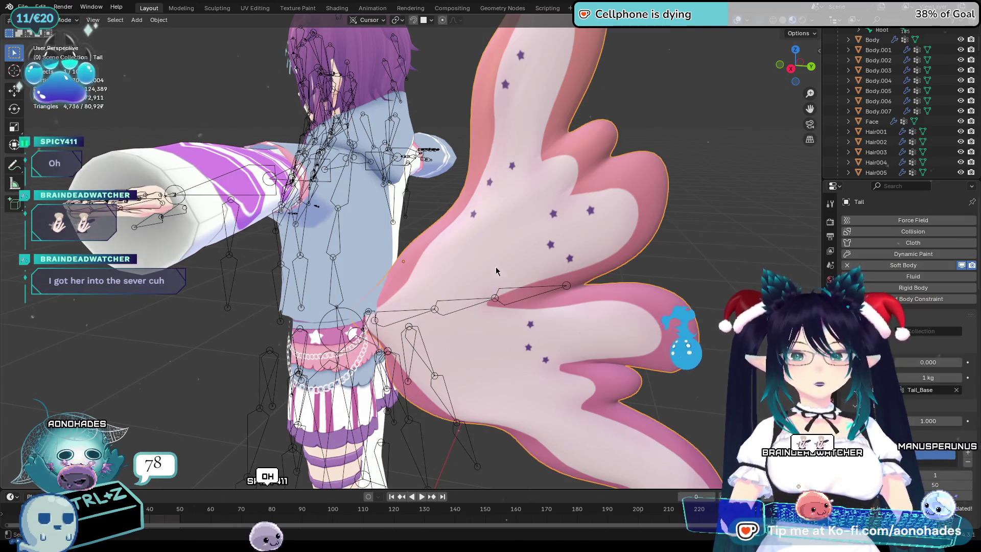
pyautogui.keyDown('shift'); pyautogui.click(441, 310); pyautogui.keyUp('shift')
pyautogui.keyDown('shift'); pyautogui.click(516, 244); pyautogui.keyUp('shift')
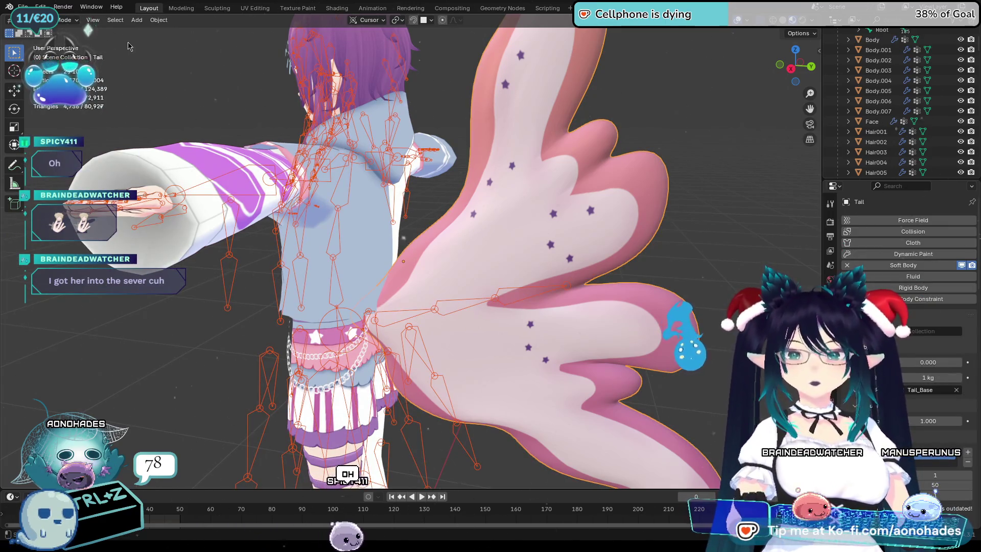
pyautogui.click(56, 76)
pyautogui.scroll(2, 381, 281)
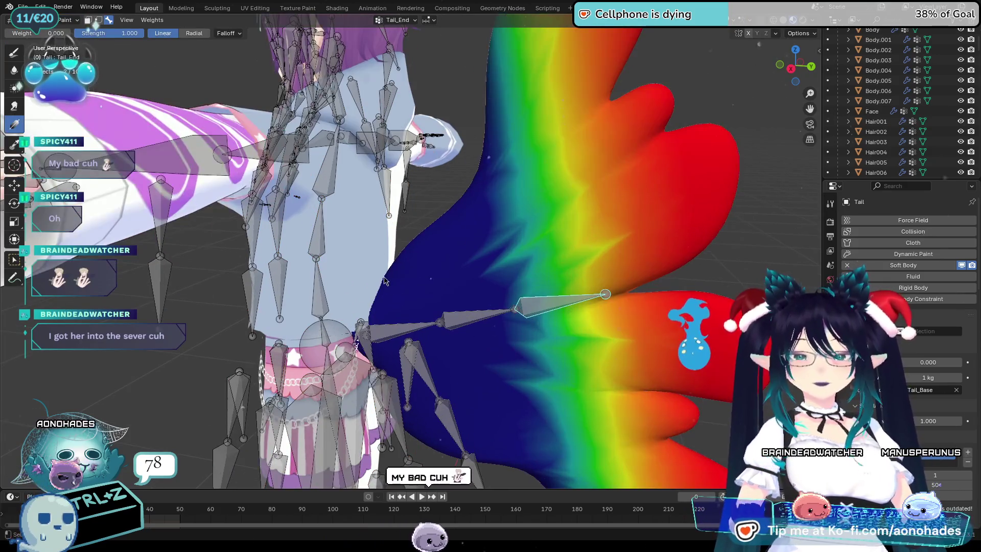
pyautogui.click(393, 334)
pyautogui.click(475, 318)
pyautogui.click(535, 313)
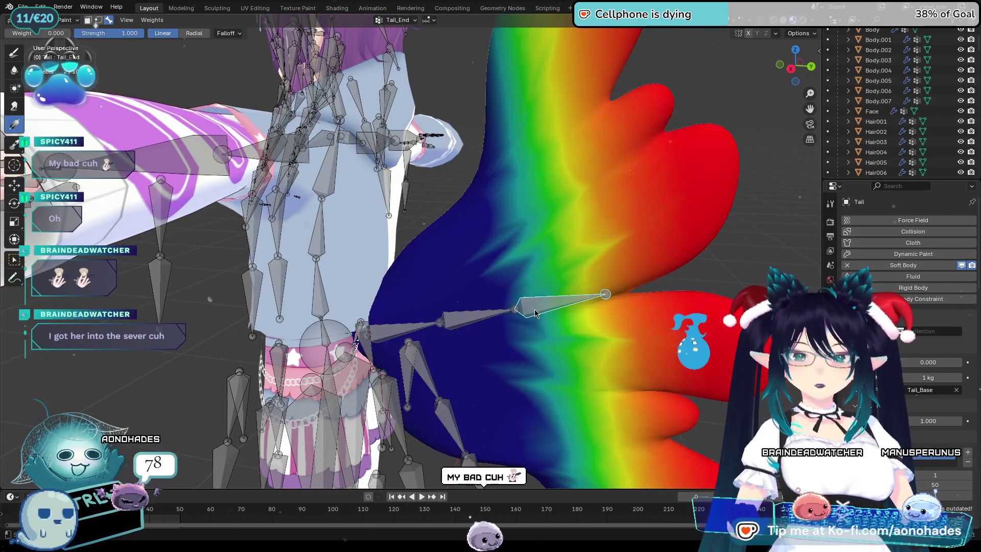
pyautogui.click(316, 255)
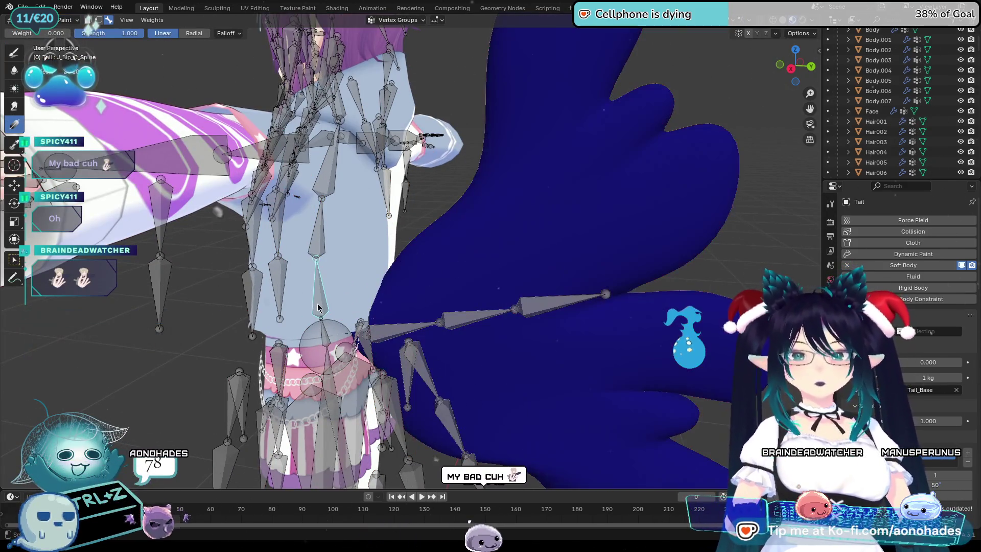
pyautogui.click(327, 178)
pyautogui.moveTo(327, 177); pyautogui.dragTo(387, 242, button='middle')
pyautogui.click(387, 243)
pyautogui.hotkey('ctrl', 'shift', 'm')
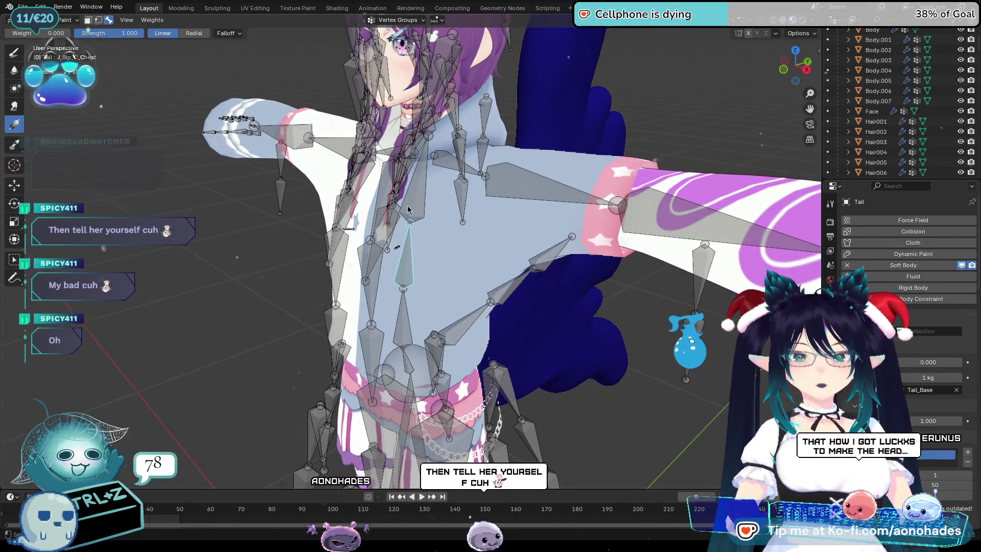
pyautogui.moveTo(492, 296); pyautogui.dragTo(410, 302, button='middle')
pyautogui.click(274, 291)
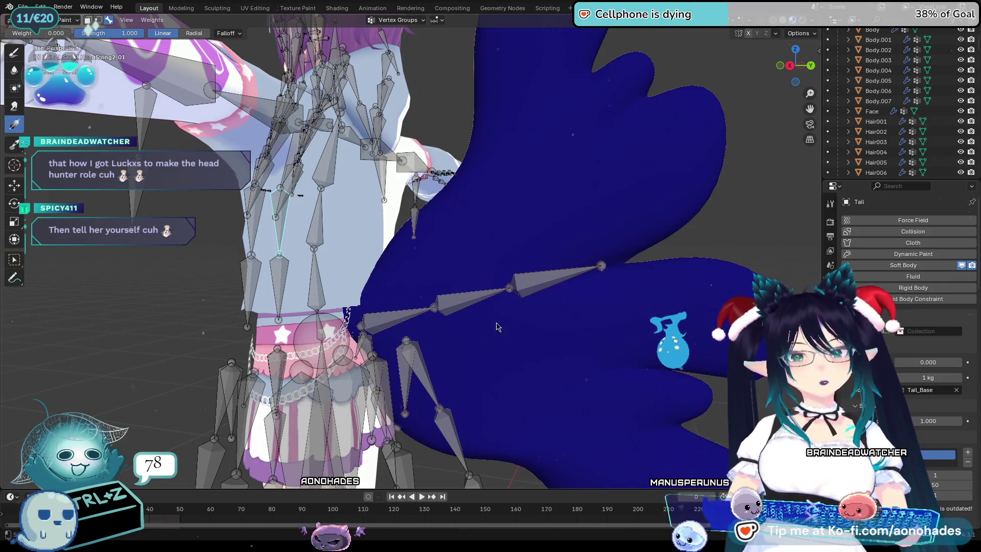
pyautogui.scroll(-5, 488, 321)
pyautogui.click(65, 20)
pyautogui.click(55, 36)
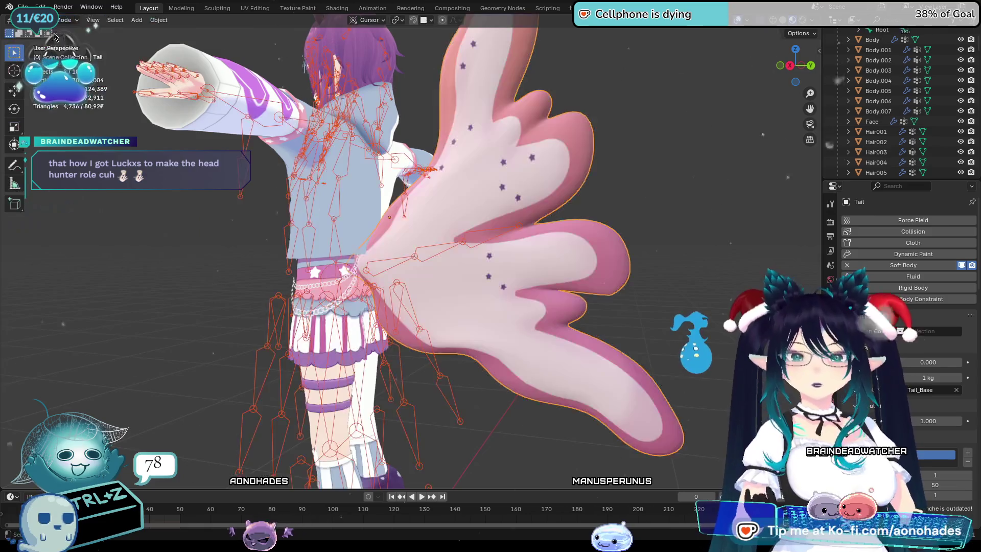
pyautogui.click(675, 284)
pyautogui.moveTo(644, 286); pyautogui.dragTo(676, 284, button='middle')
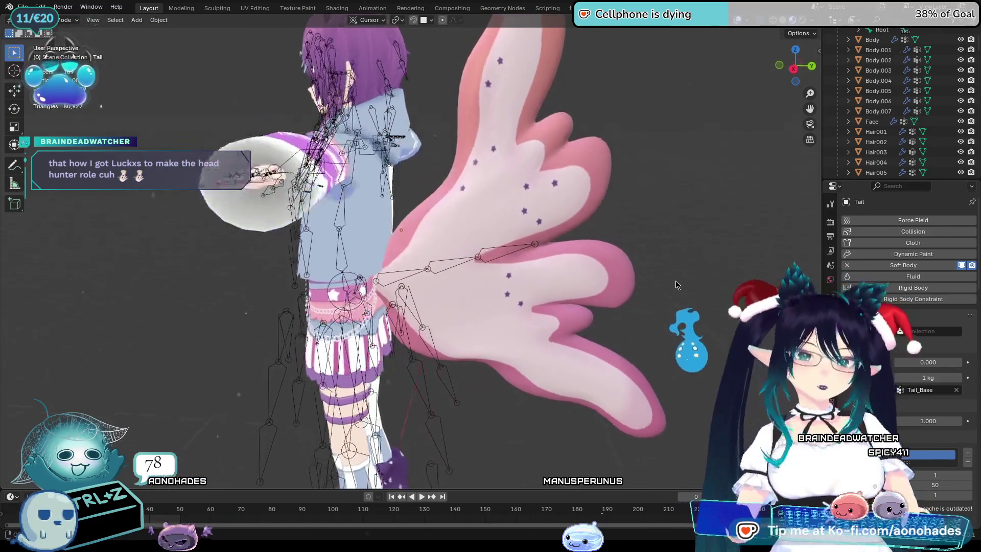
pyautogui.scroll(4, 532, 324)
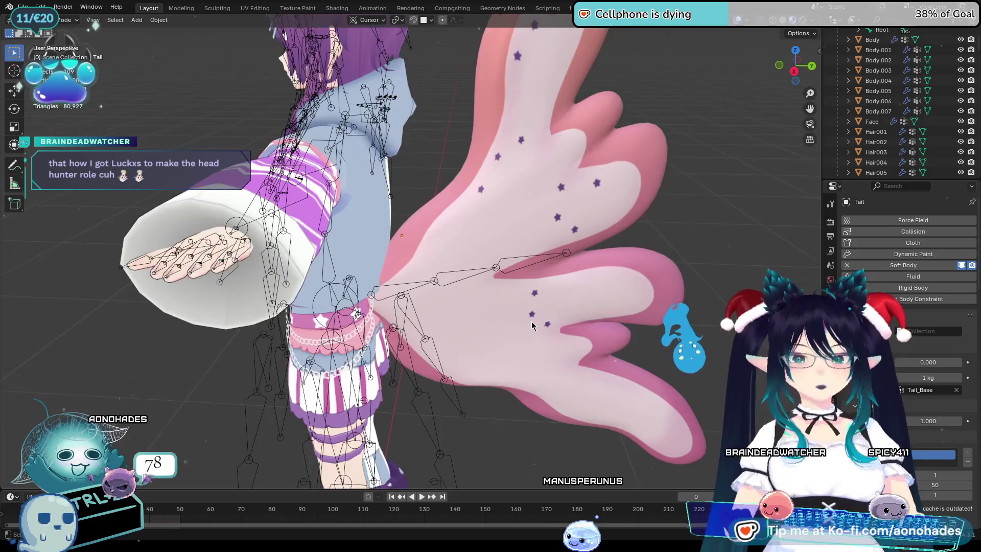
pyautogui.scroll(-3, 532, 324)
pyautogui.press('space')
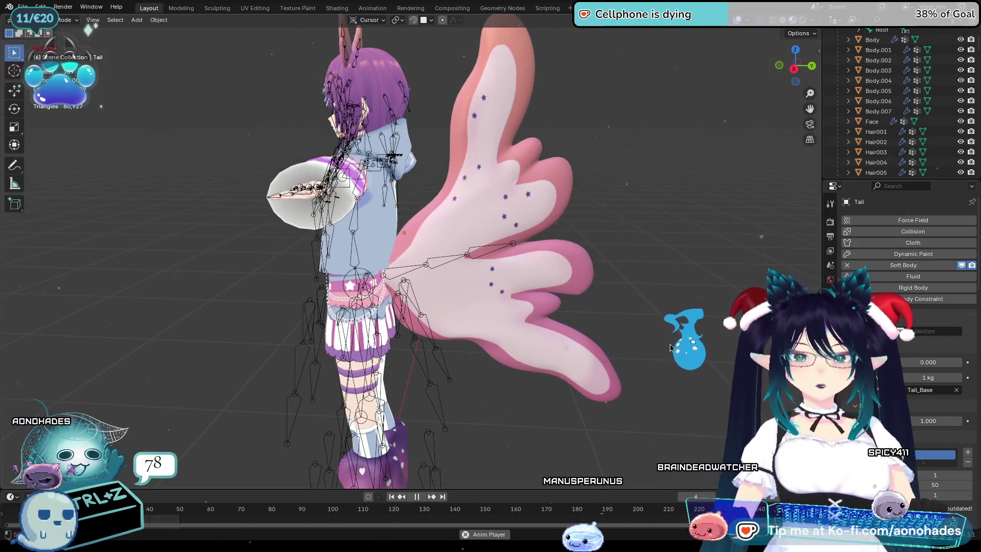
pyautogui.moveTo(669, 348)
pyautogui.mouseDown(button='middle')
pyautogui.moveTo(672, 361)
pyautogui.moveTo(725, 358)
pyautogui.mouseUp(button='middle')
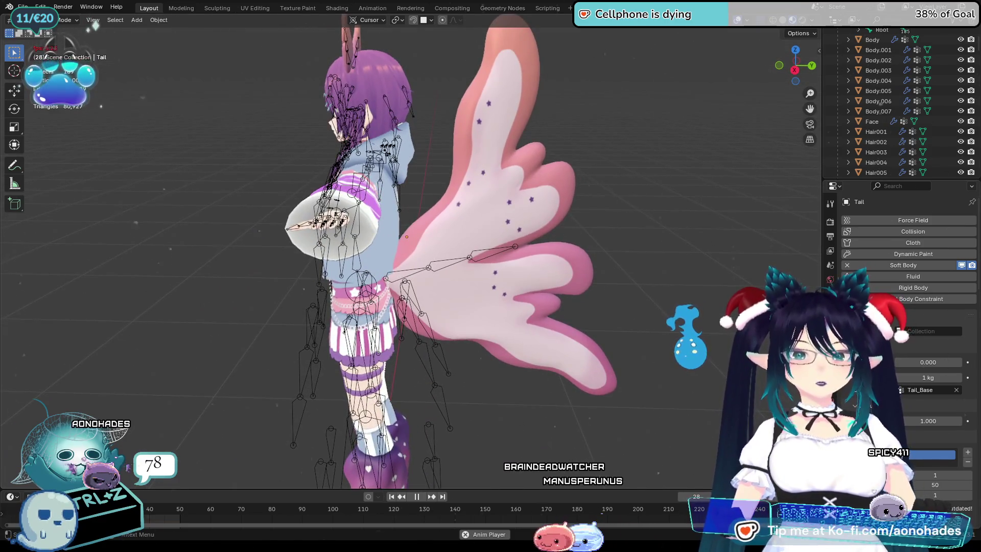
pyautogui.scroll(-1, 910, 276)
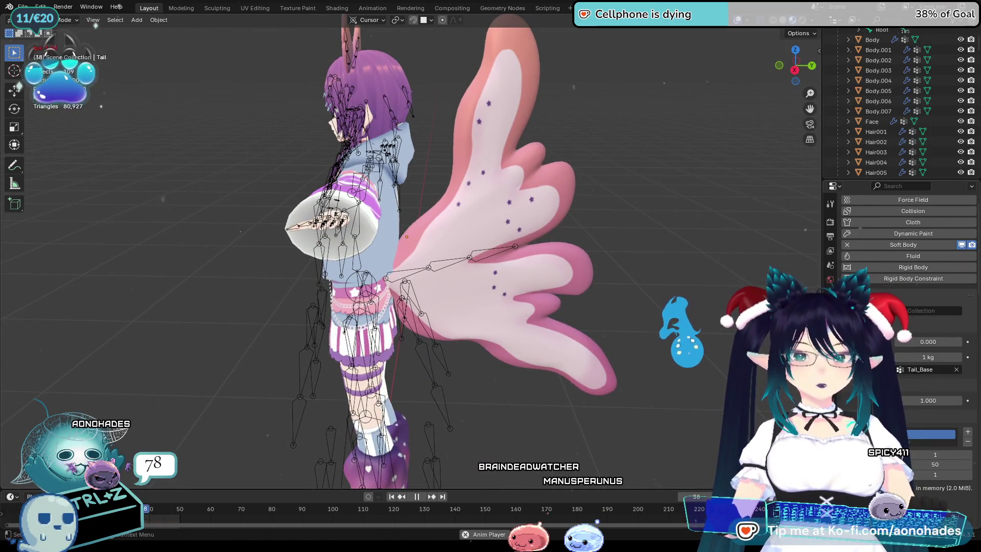
pyautogui.click(926, 311)
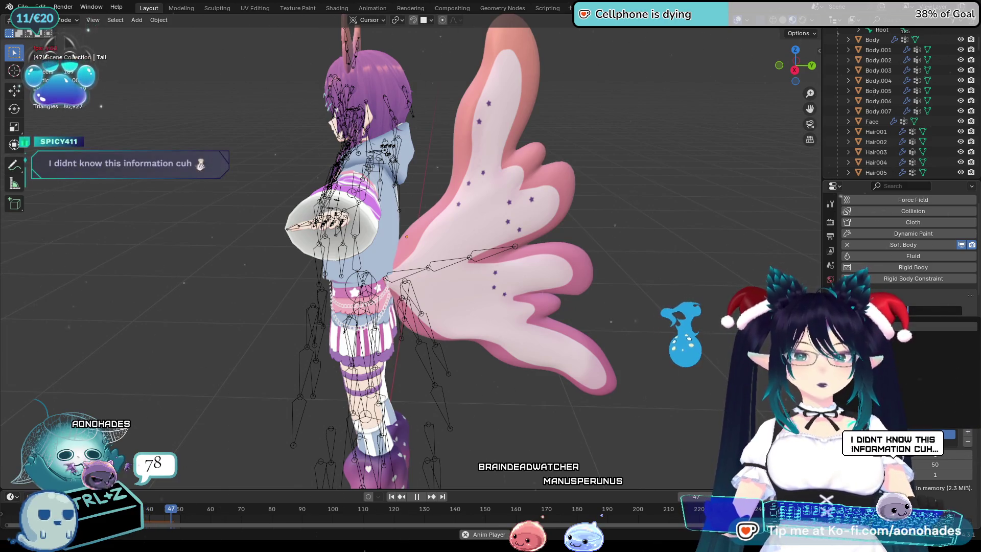
pyautogui.press('Escape')
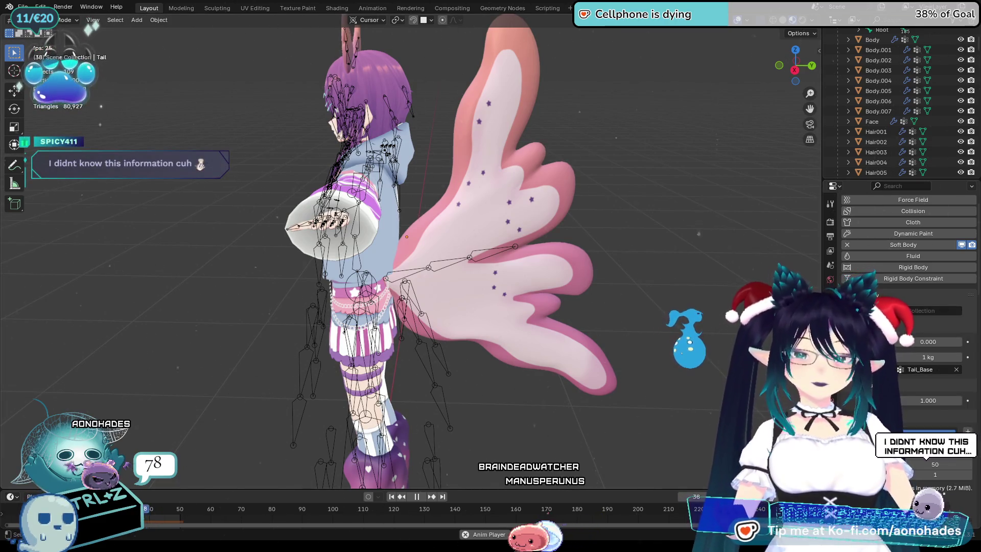
pyautogui.moveTo(524, 287); pyautogui.dragTo(604, 279, button='middle')
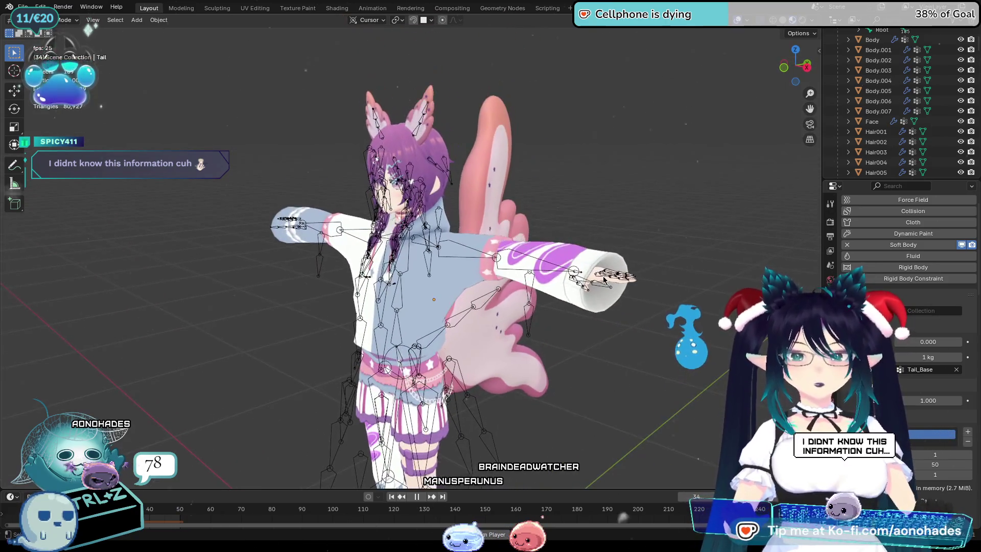
pyautogui.moveTo(686, 429)
pyautogui.mouseDown(button='middle')
pyautogui.moveTo(630, 396)
pyautogui.moveTo(511, 450)
pyautogui.moveTo(358, 481)
pyautogui.mouseUp(button='middle')
pyautogui.press('space')
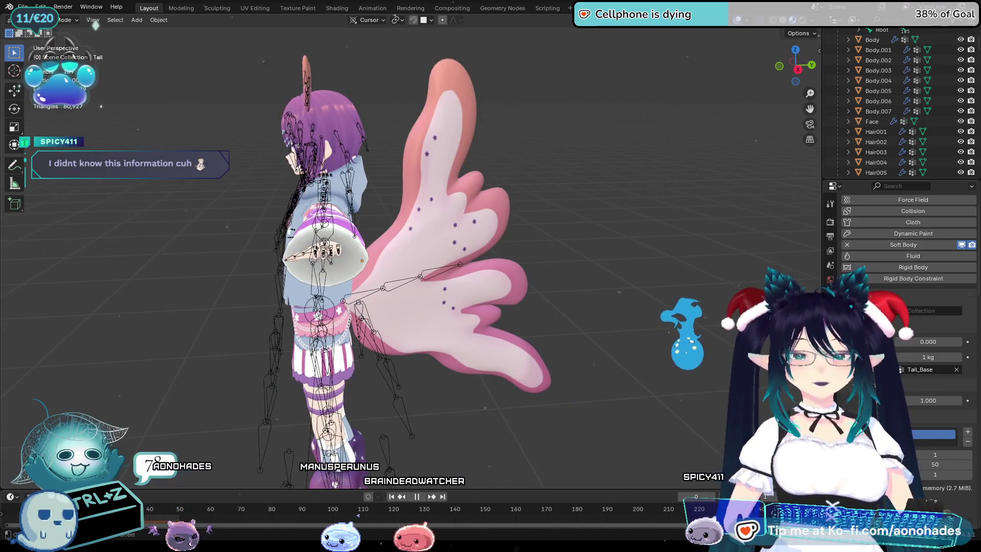
pyautogui.hotkey('shift', 'Left')
pyautogui.moveTo(664, 424)
pyautogui.mouseDown(button='middle')
pyautogui.moveTo(573, 432)
pyautogui.moveTo(619, 409)
pyautogui.moveTo(511, 424)
pyautogui.mouseUp(button='middle')
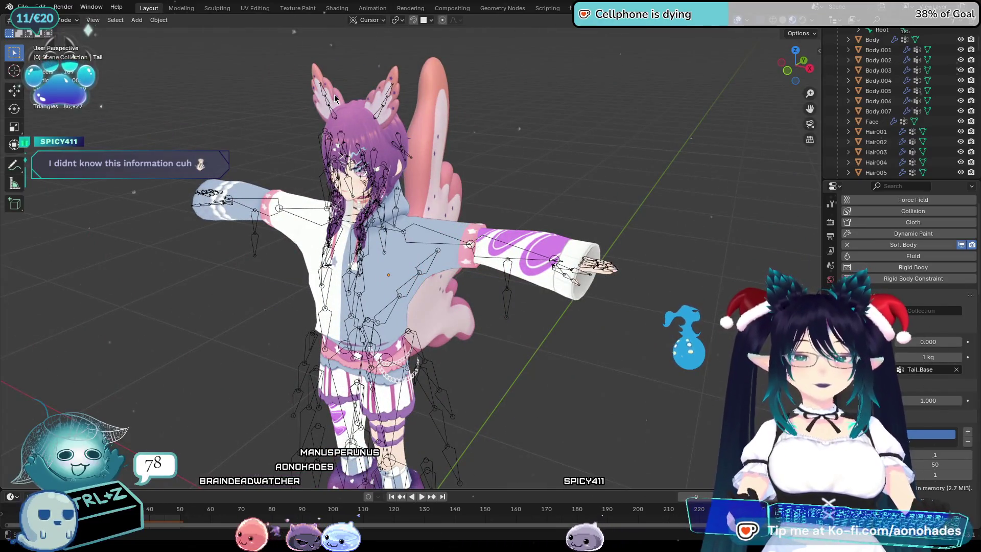
# Select the left ear, Ears.001, and set its soft body value to 0.100
pyautogui.click(398, 96)
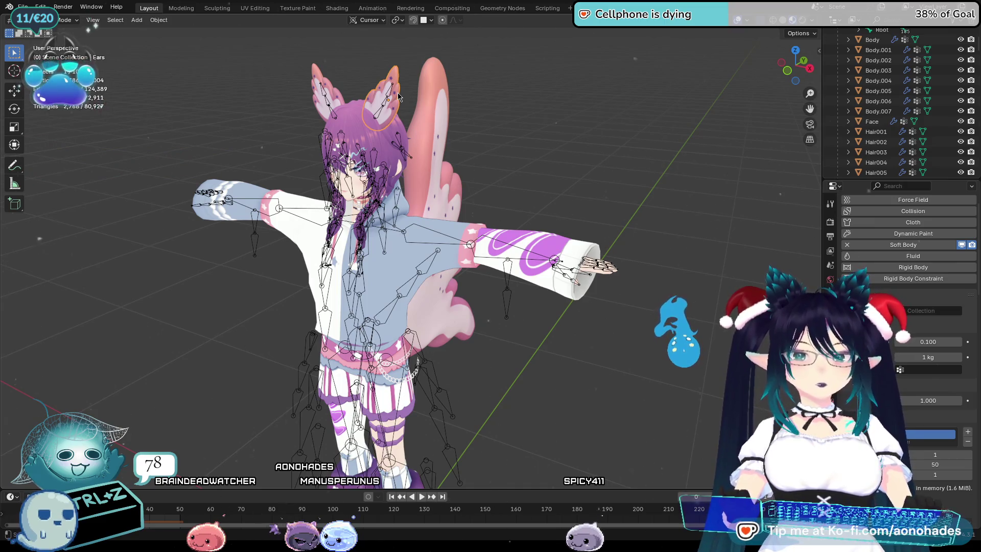
pyautogui.click(331, 93)
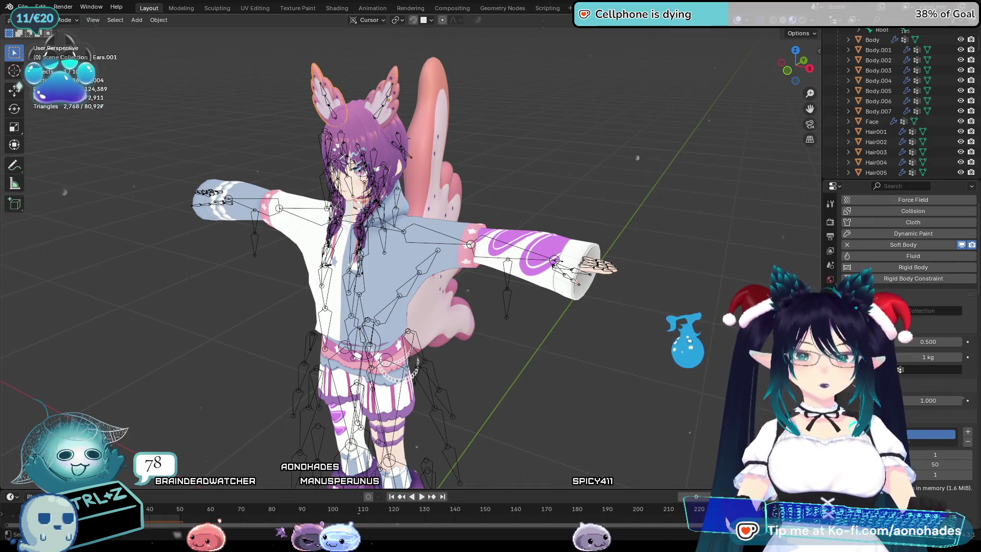
pyautogui.press('BackSpace')
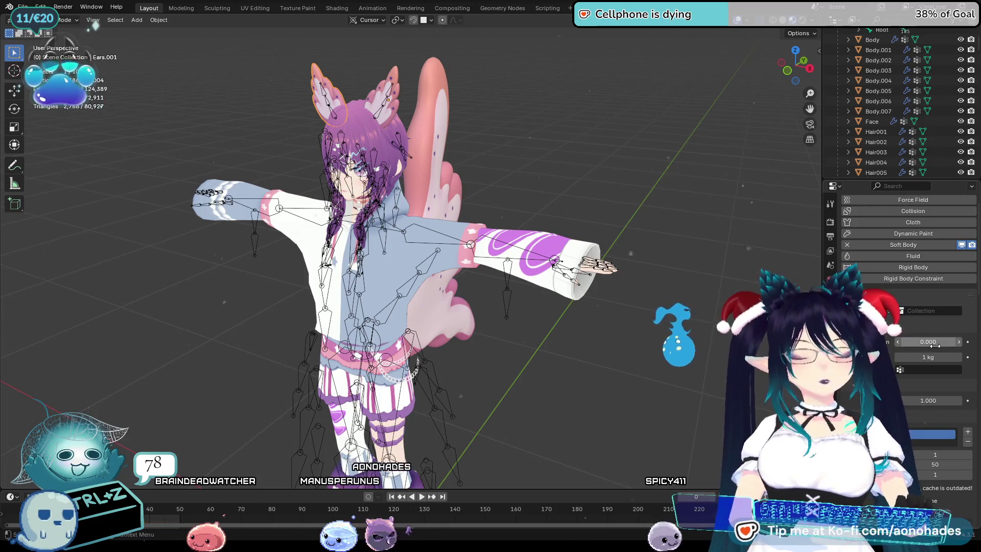
pyautogui.click(921, 340)
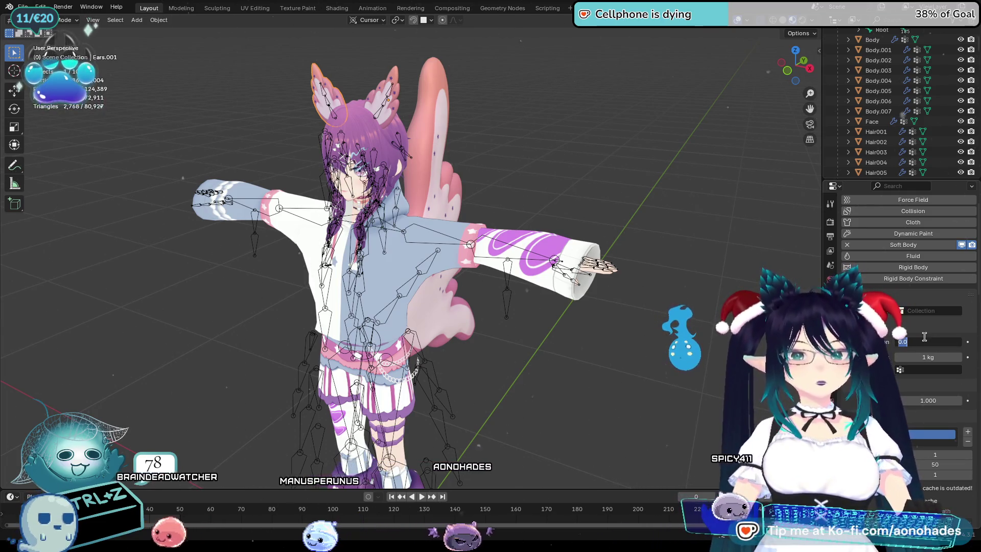
pyautogui.write('0.1')
pyautogui.press('Return')
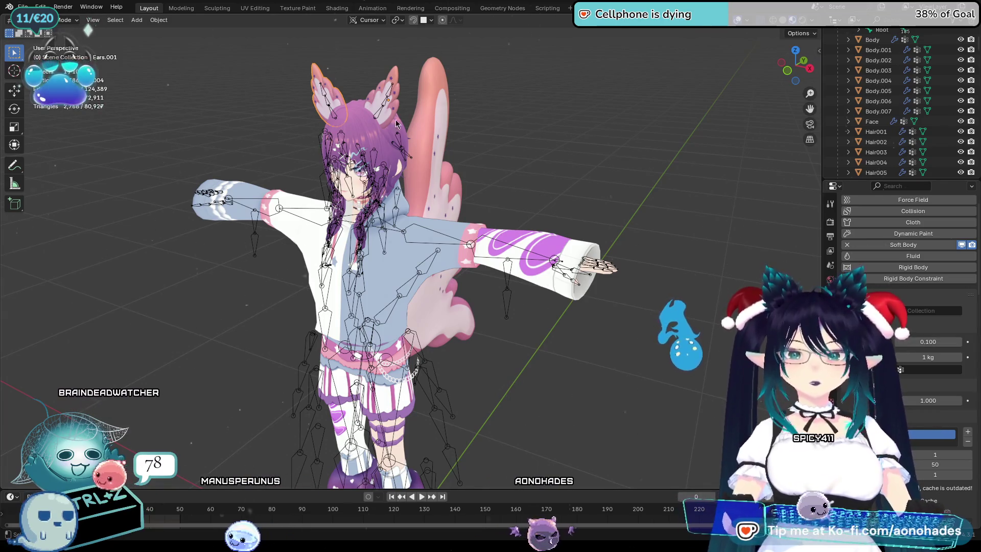
# Compare the two ears' soft body settings, switching between ears and scrolling the panel
pyautogui.click(391, 108)
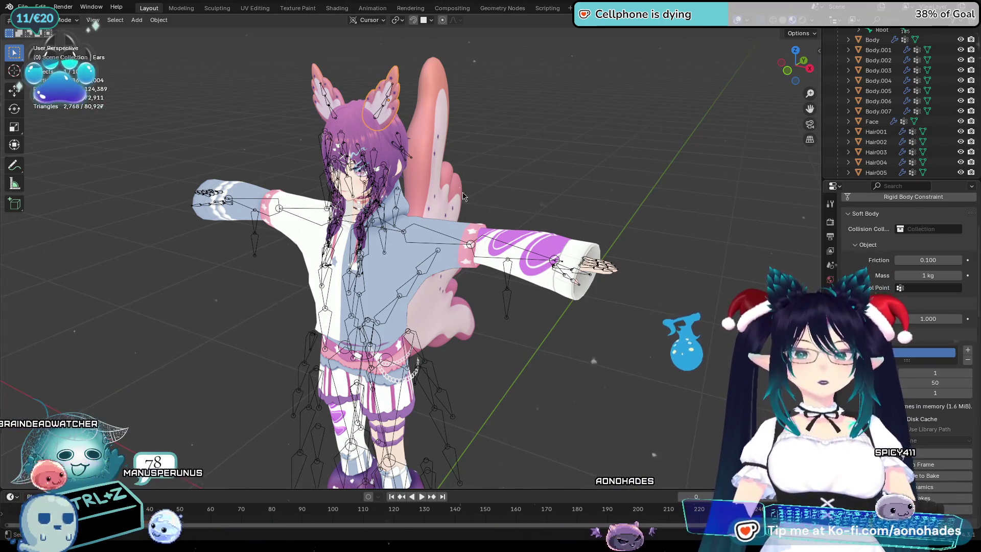
pyautogui.click(343, 97)
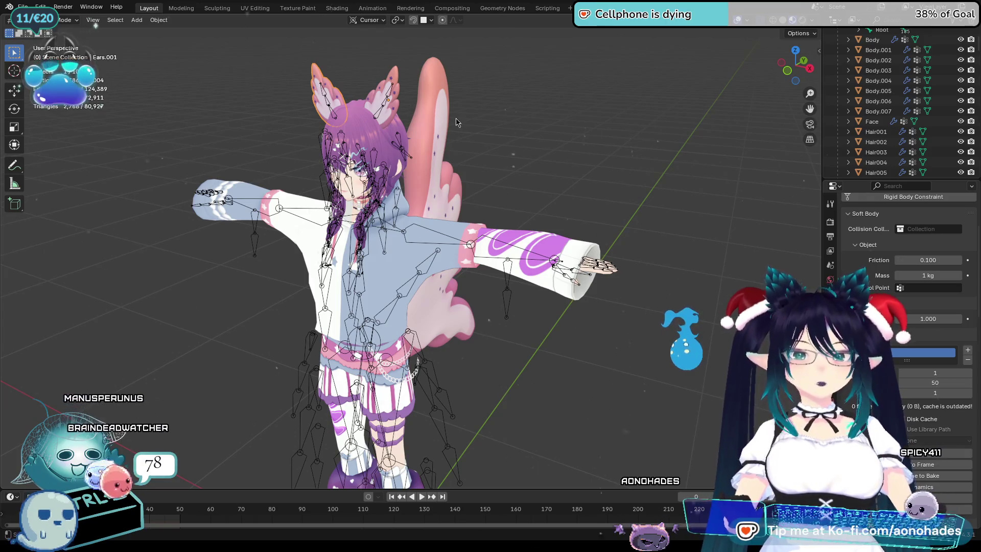
pyautogui.click(395, 110)
pyautogui.scroll(-2, 916, 392)
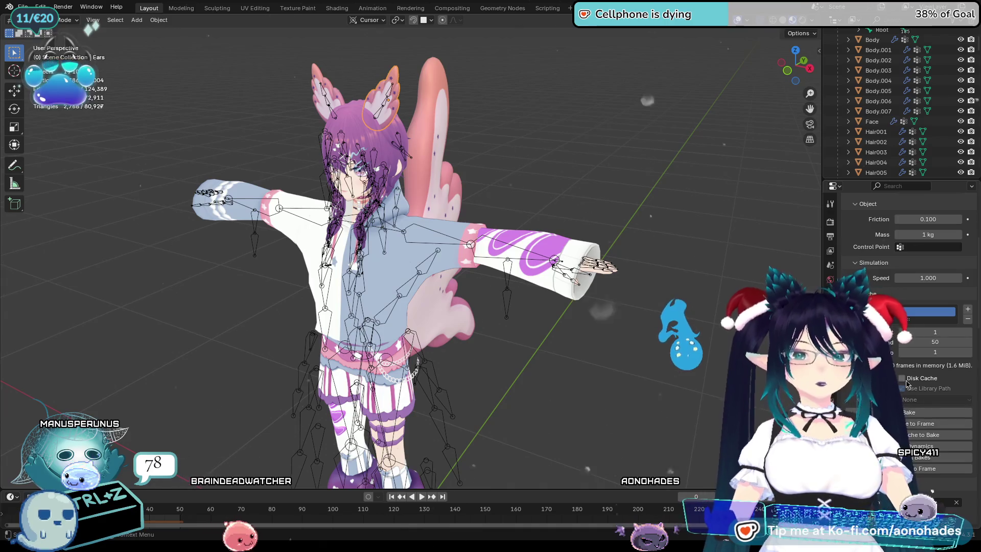
pyautogui.scroll(1, 902, 389)
pyautogui.scroll(-1, 902, 388)
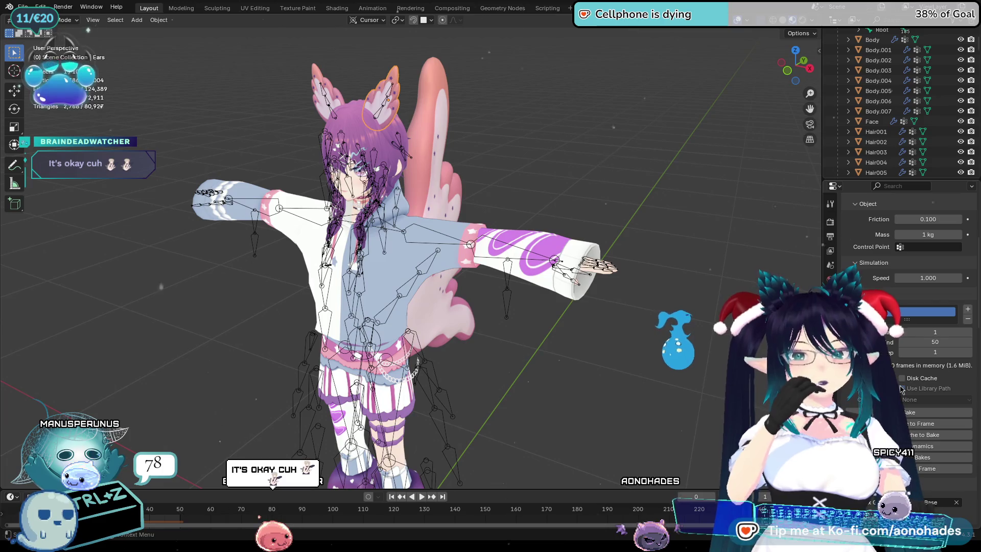
pyautogui.scroll(-9, 901, 388)
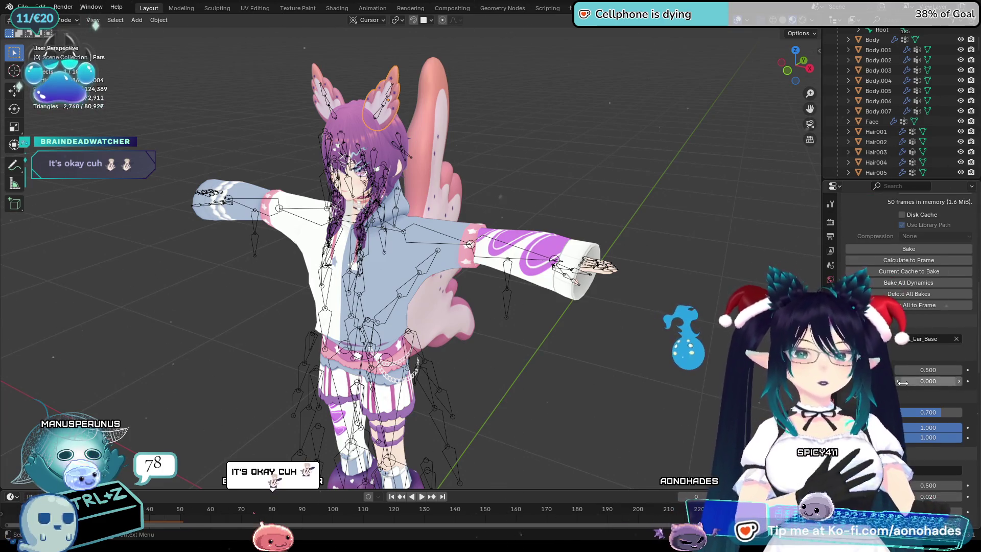
pyautogui.scroll(-1, 907, 383)
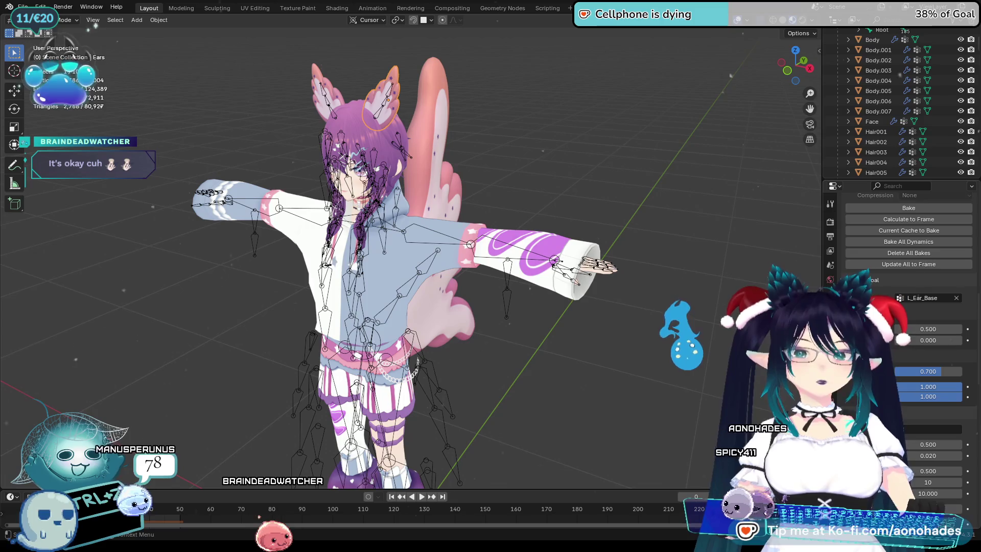
pyautogui.moveTo(662, 233); pyautogui.dragTo(631, 231, button='middle')
# Select the L_Ear_Base ear and set its soft body edge value to 10
pyautogui.click(375, 104)
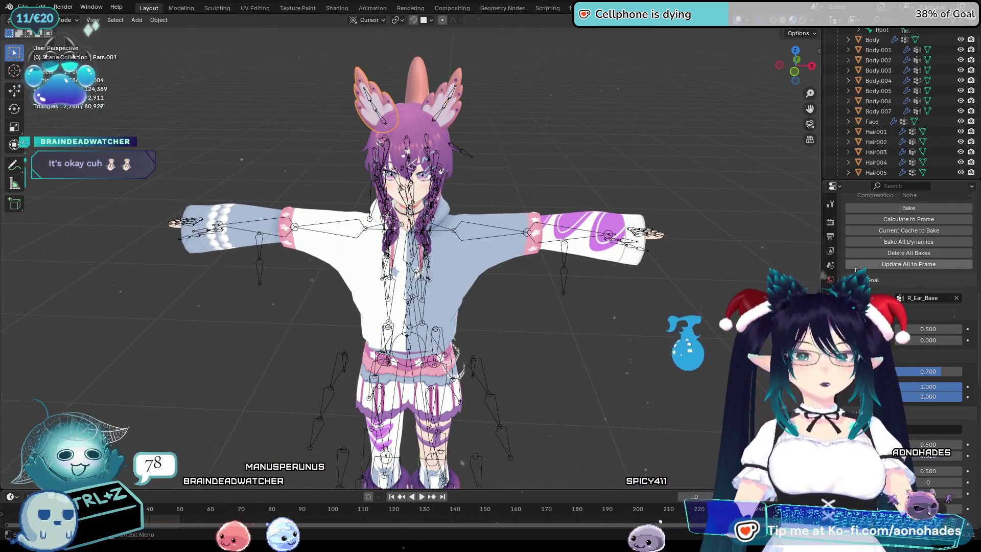
pyautogui.click(455, 116)
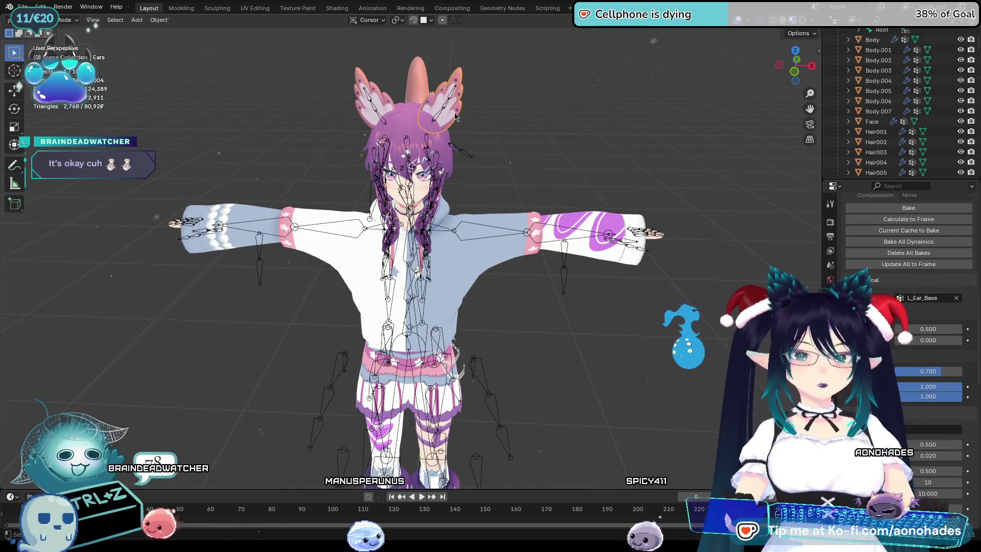
pyautogui.scroll(-3, 910, 245)
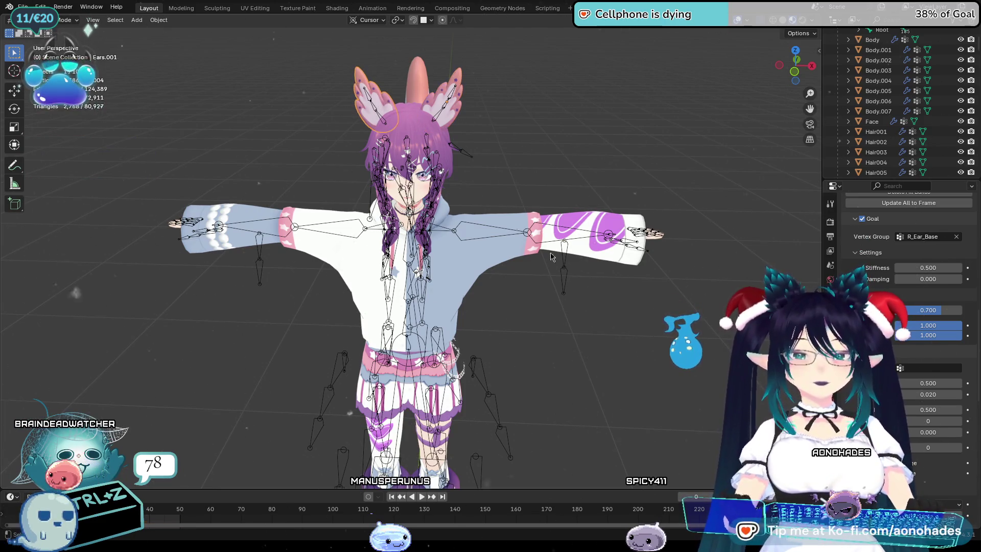
pyautogui.write('10')
pyautogui.press('Return')
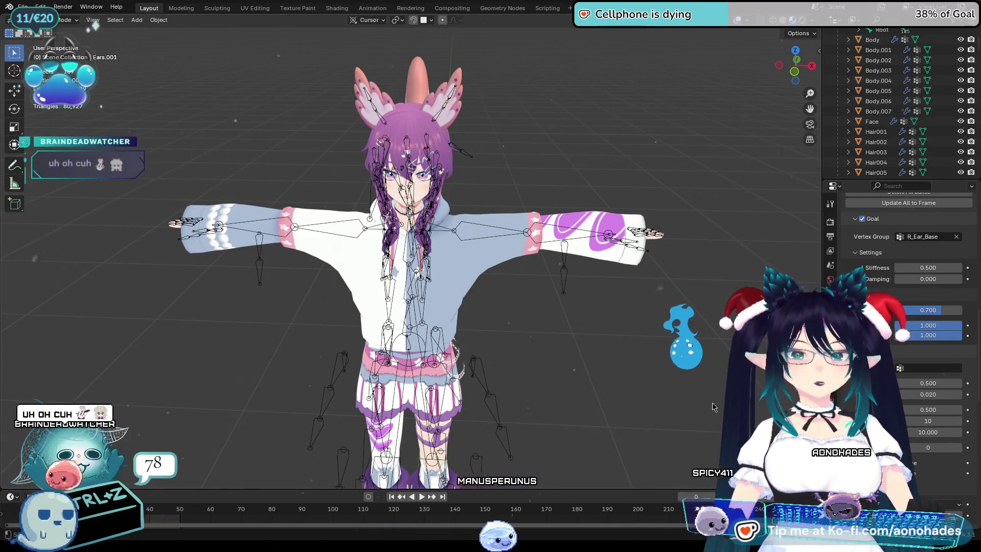
# Enable Self Collision in the ear's soft body settings
pyautogui.scroll(-2, 837, 391)
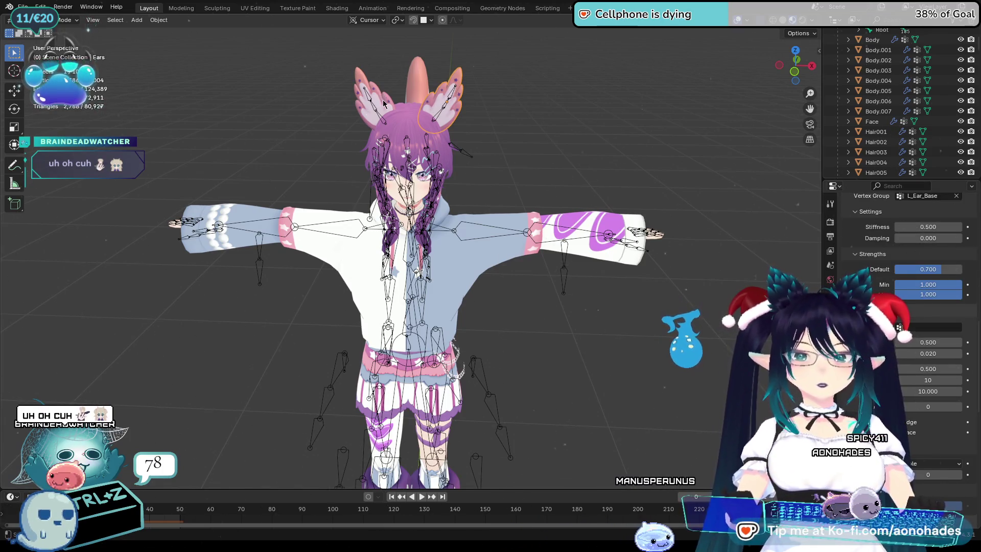
pyautogui.scroll(-10, 872, 290)
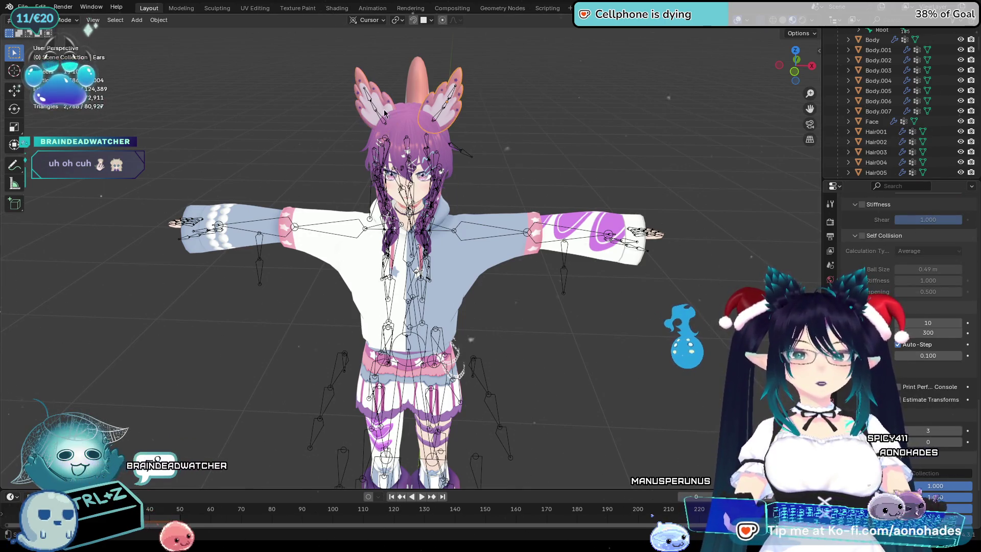
pyautogui.click(856, 235)
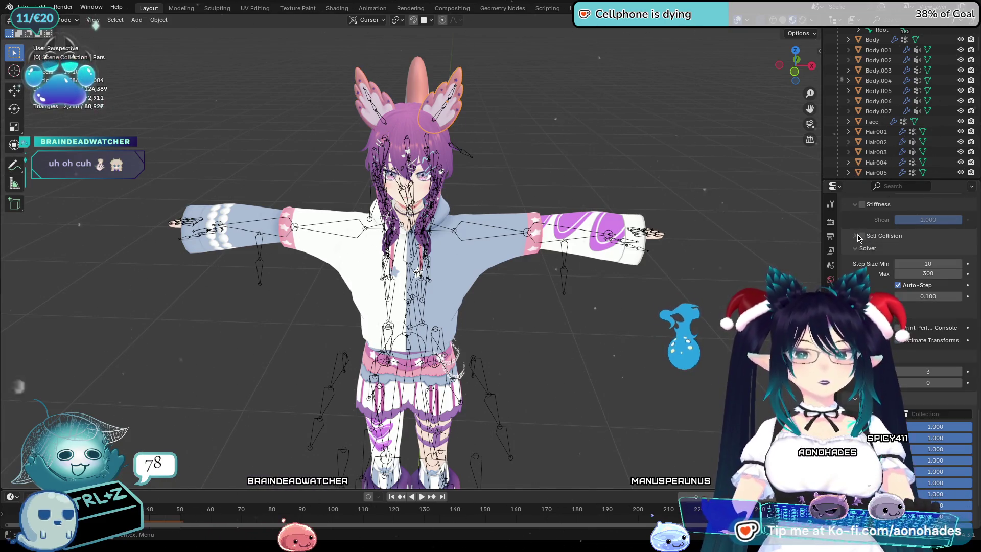
pyautogui.click(858, 235)
pyautogui.click(862, 236)
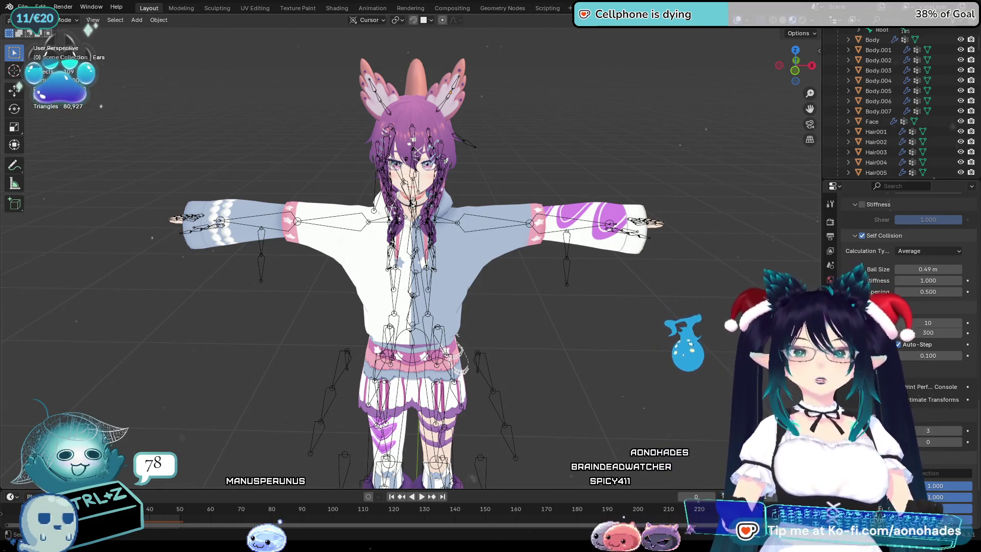
pyautogui.moveTo(608, 306)
pyautogui.mouseDown(button='middle')
pyautogui.moveTo(614, 345)
pyautogui.moveTo(601, 347)
pyautogui.moveTo(621, 363)
pyautogui.mouseUp(button='middle')
# Select the ear mesh and begin entering a new friction value starting with '0.'
pyautogui.scroll(-5, 909, 410)
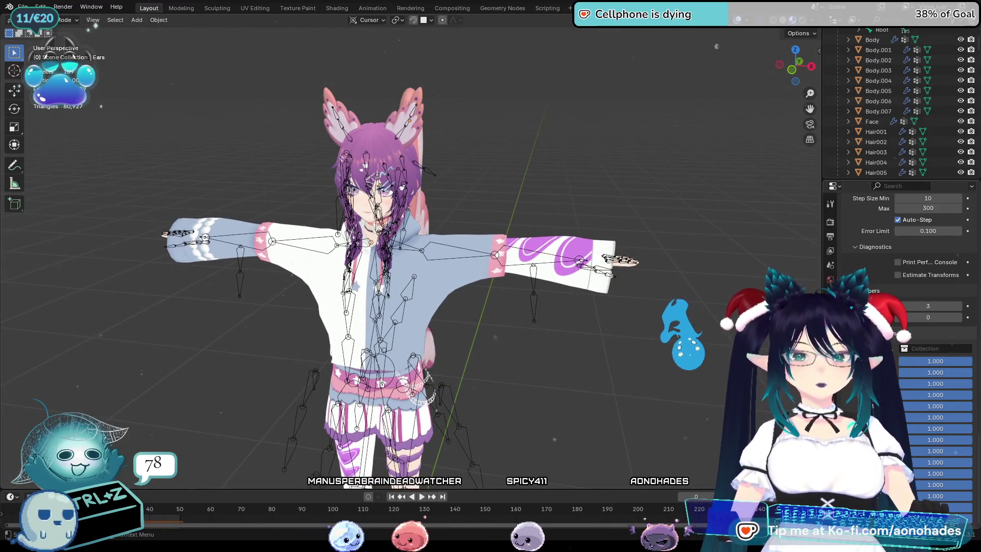
pyautogui.click(411, 137)
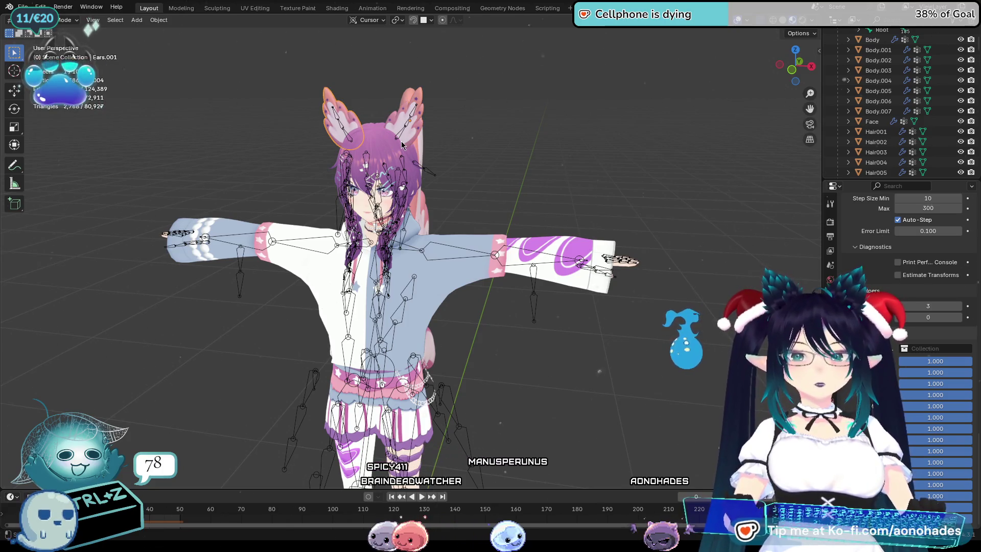
pyautogui.click(403, 146)
pyautogui.click(409, 138)
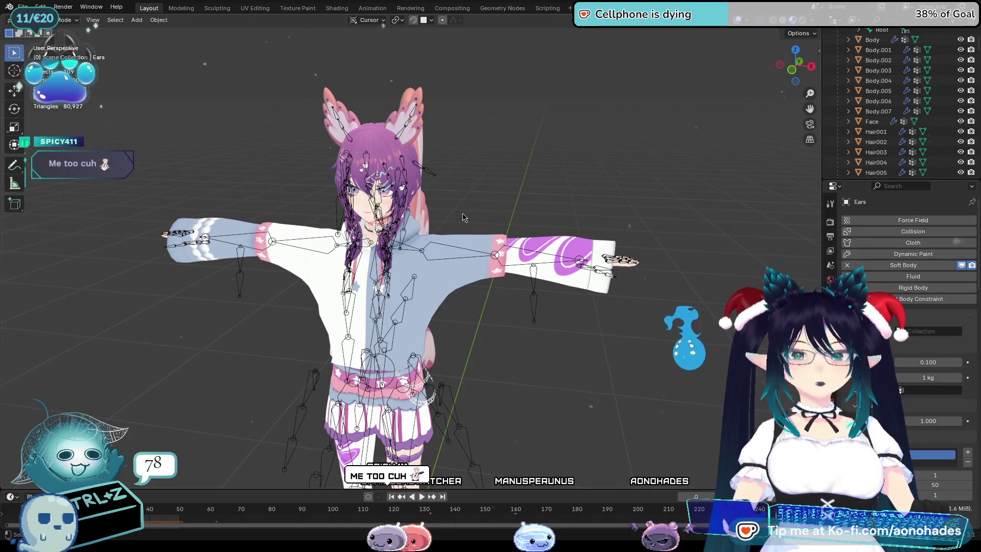
pyautogui.moveTo(590, 237); pyautogui.dragTo(598, 236, button='middle')
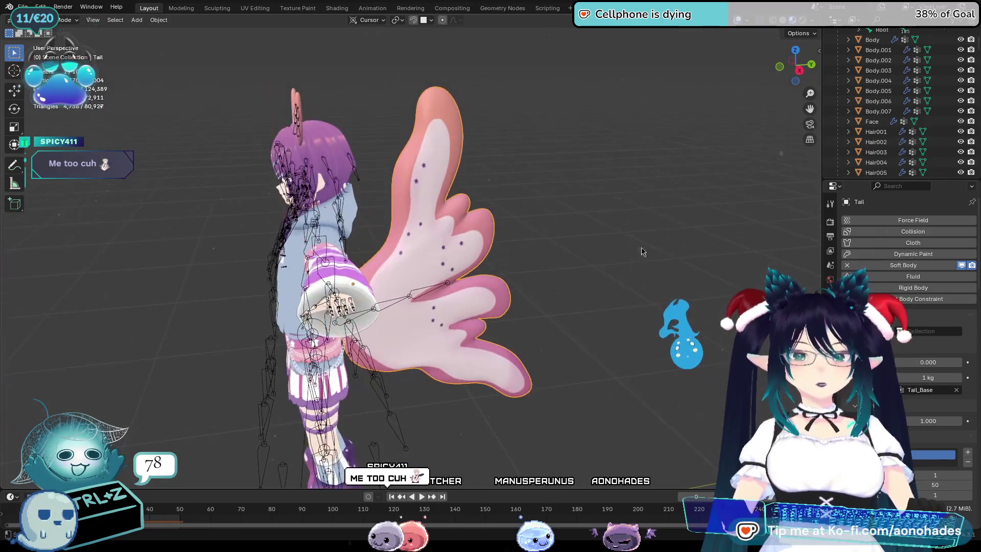
pyautogui.click(931, 362)
pyautogui.write('0.3')
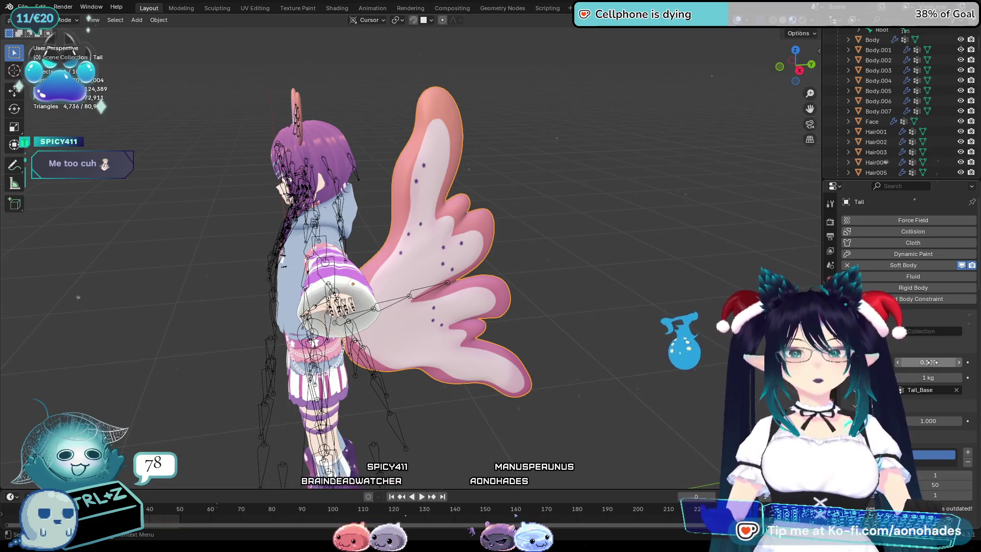
# Review the tail's Soft Body Goal (Tail_Base) and Edges (9.000 bending) panels
pyautogui.scroll(-10, 934, 372)
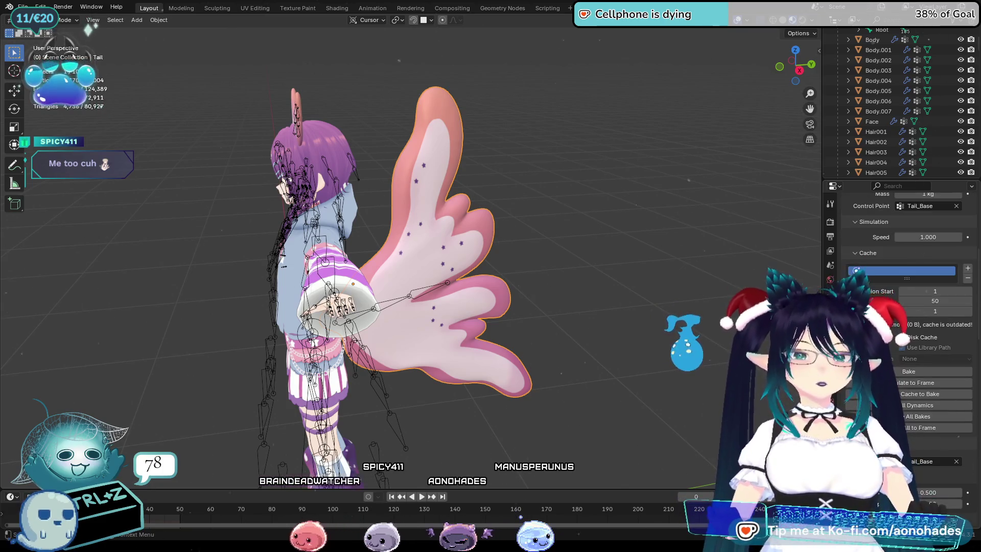
pyautogui.scroll(-8, 916, 371)
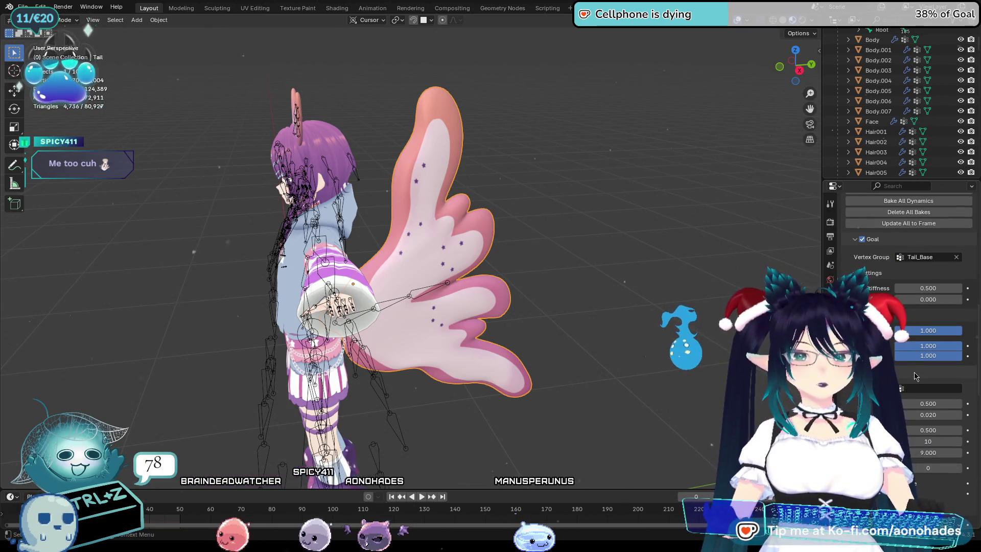
pyautogui.scroll(-3, 932, 308)
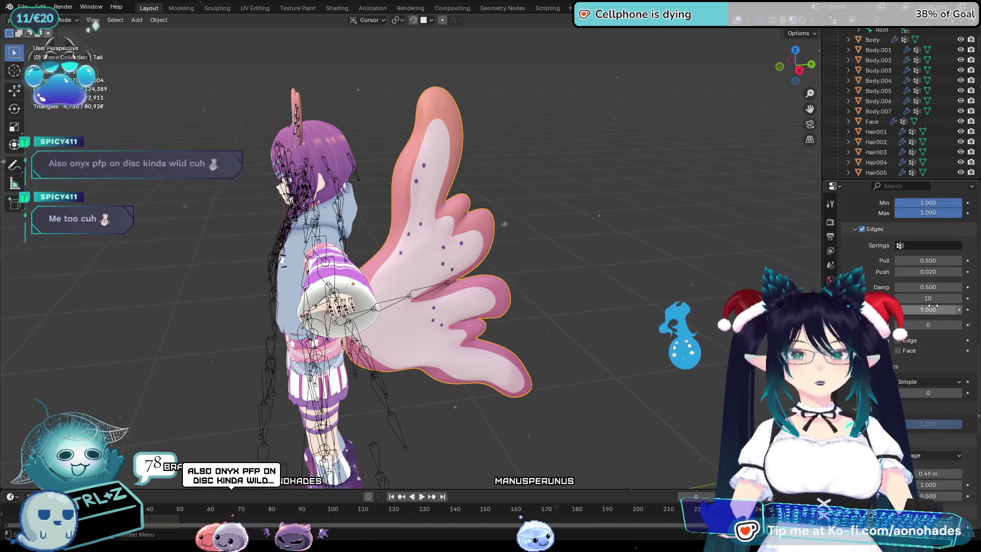
pyautogui.keyDown('ctrl'); pyautogui.scroll(1, 933, 308); pyautogui.keyUp('ctrl')
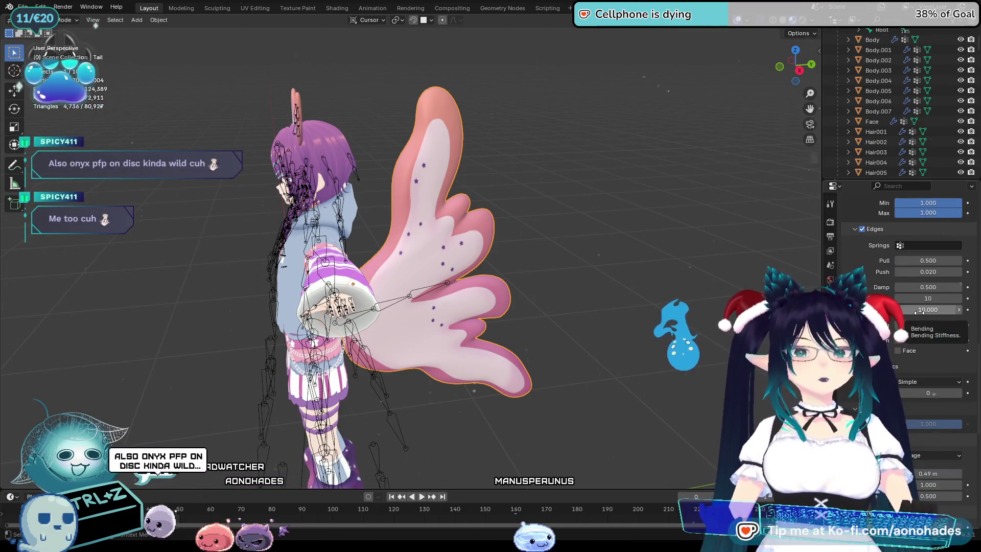
pyautogui.keyDown('ctrl'); pyautogui.scroll(-1, 927, 310); pyautogui.keyUp('ctrl')
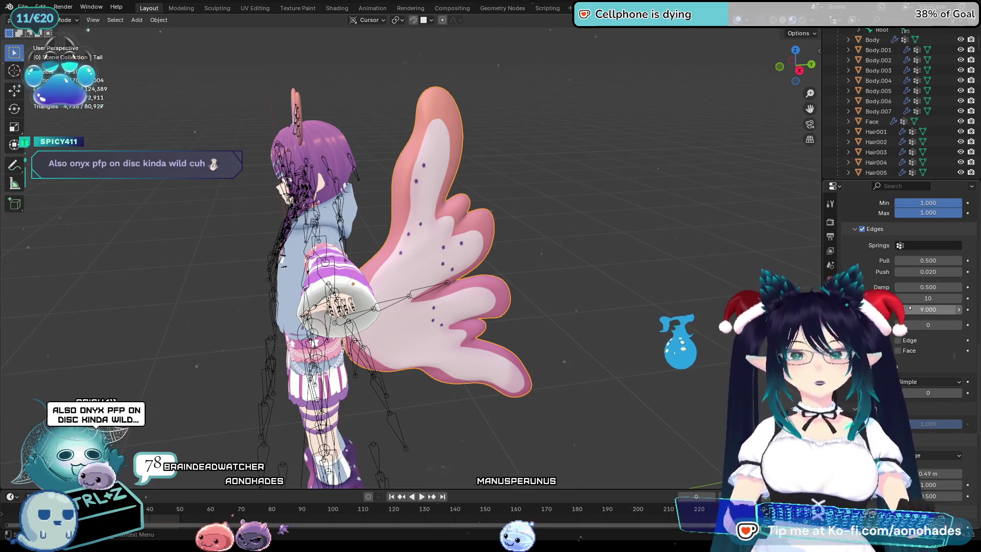
pyautogui.scroll(-3, 927, 309)
pyautogui.scroll(-5, 927, 310)
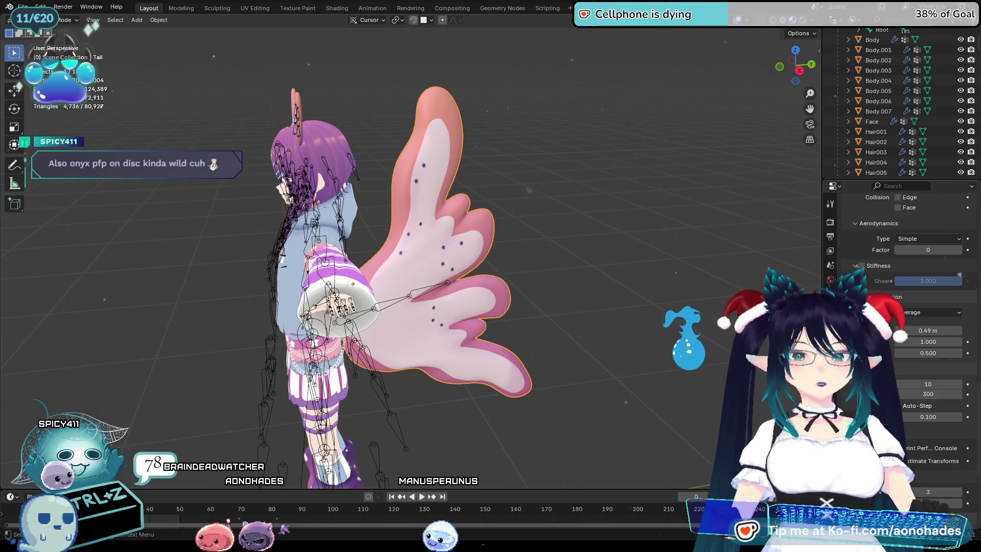
pyautogui.scroll(-8, 927, 310)
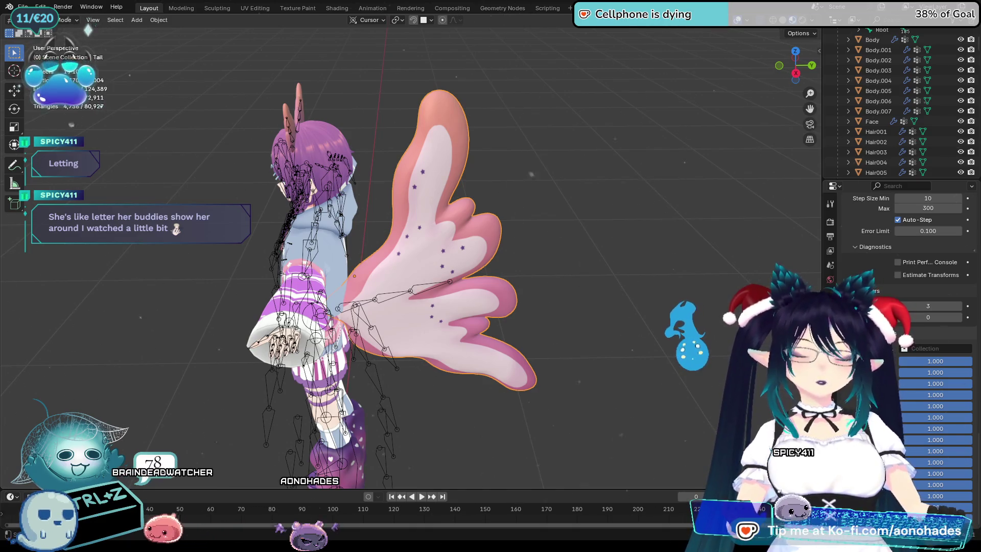
# Orbit behind the character and select the armature, Armature.001
pyautogui.moveTo(639, 370)
pyautogui.mouseDown(button='middle')
pyautogui.moveTo(508, 350)
pyautogui.moveTo(519, 353)
pyautogui.mouseUp(button='middle')
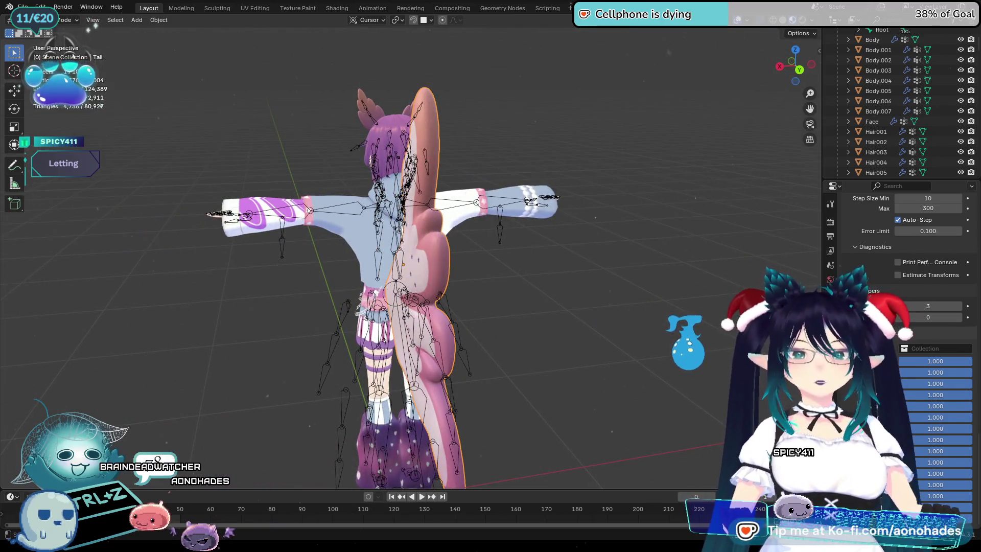
pyautogui.moveTo(435, 301)
pyautogui.mouseDown(button='middle')
pyautogui.moveTo(388, 302)
pyautogui.moveTo(435, 301)
pyautogui.mouseUp(button='middle')
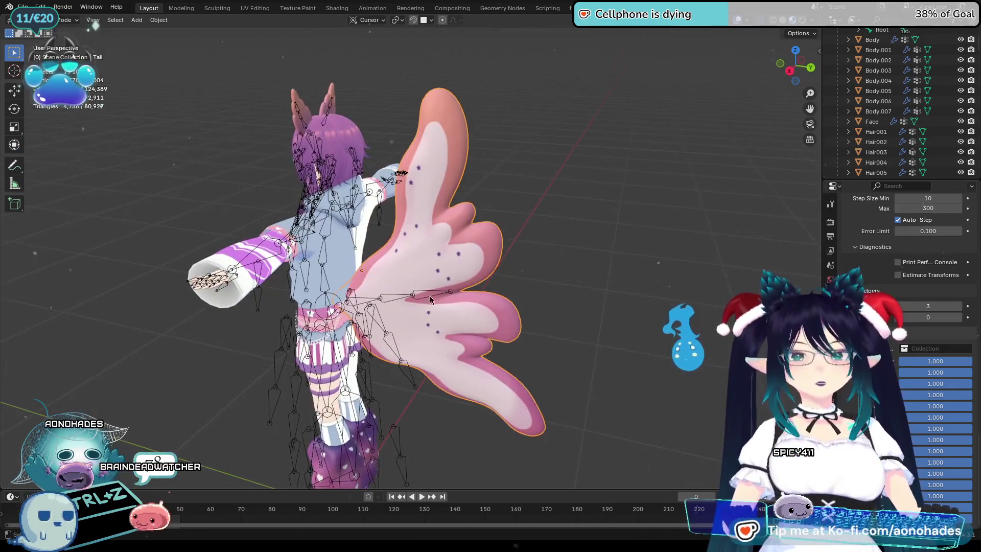
pyautogui.click(420, 300)
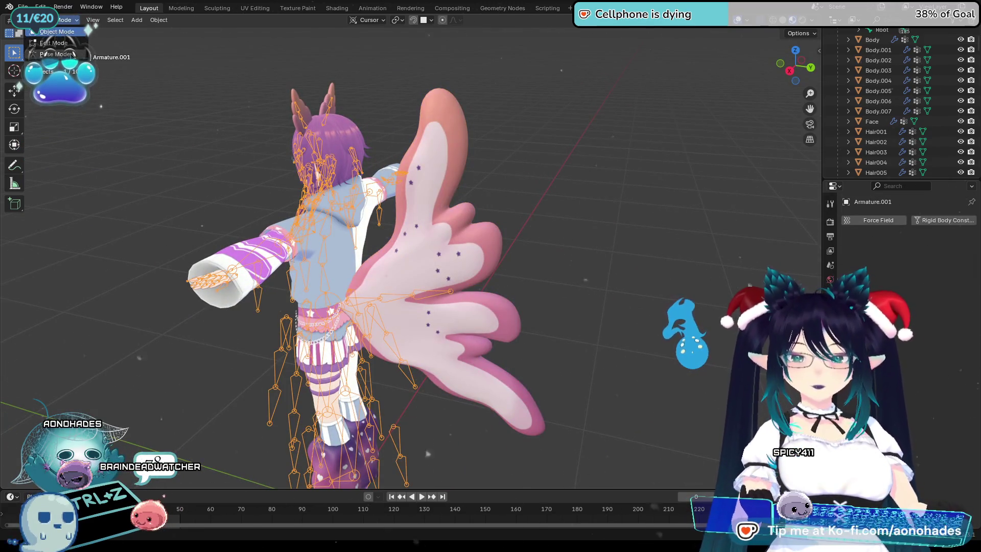
# In Pose Mode, rotate the Tail_Base, Tail_Mid and Tail_End bones to swing the tail
pyautogui.click(74, 54)
pyautogui.moveTo(629, 215)
pyautogui.mouseDown(button='middle')
pyautogui.moveTo(636, 354)
pyautogui.moveTo(601, 361)
pyautogui.mouseUp(button='middle')
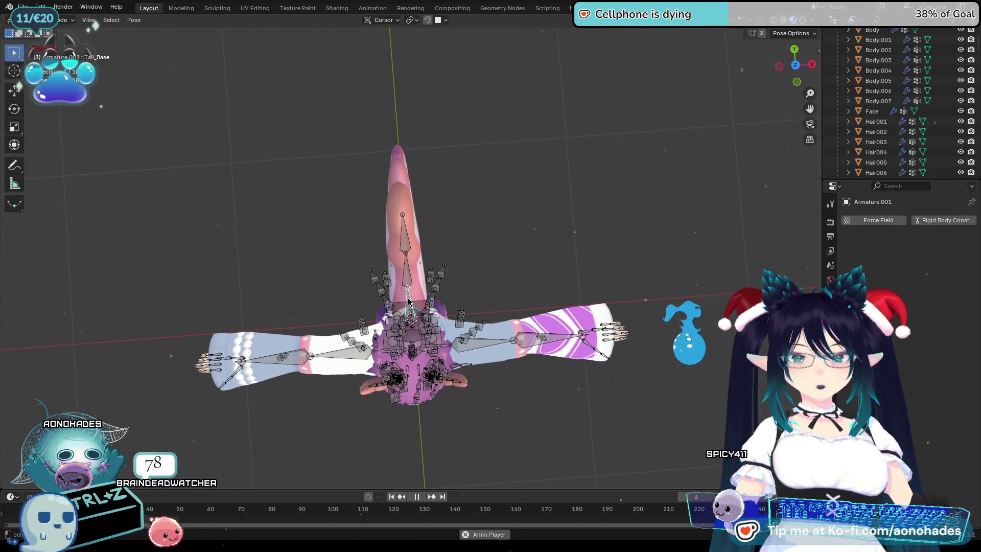
pyautogui.press('r')
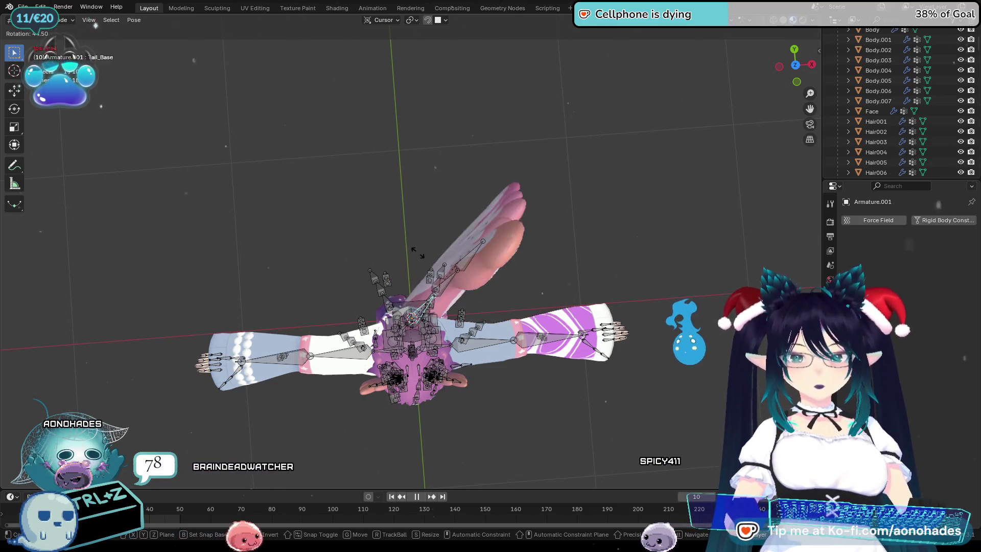
pyautogui.click(377, 248)
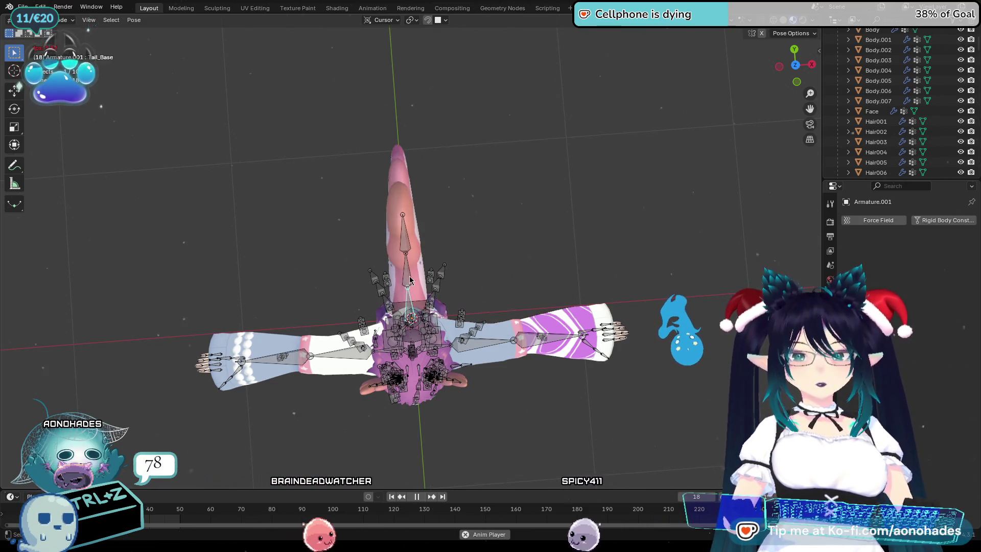
pyautogui.press('r')
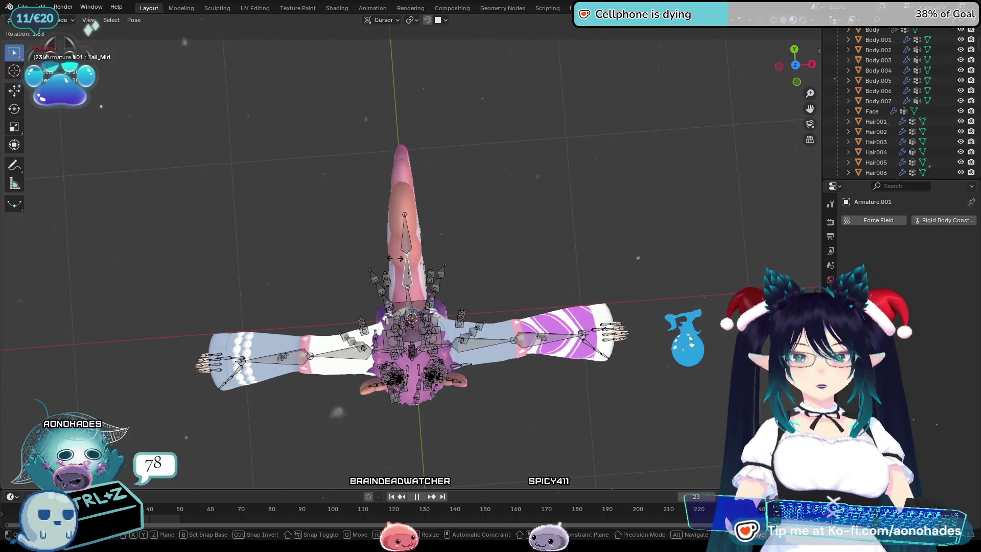
pyautogui.click(403, 247)
pyautogui.click(403, 247)
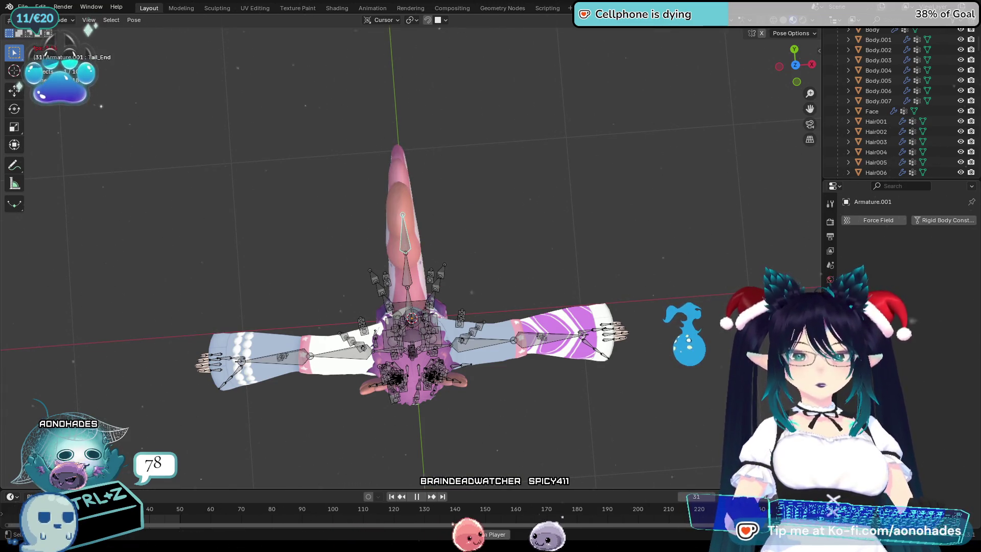
pyautogui.press('r')
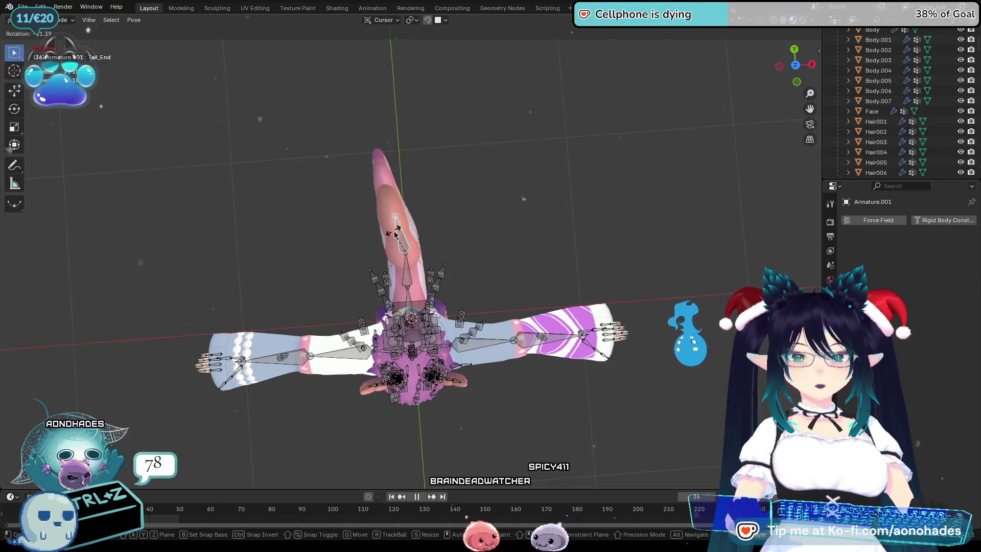
pyautogui.click(401, 238)
pyautogui.moveTo(515, 286)
pyautogui.mouseDown(button='middle')
pyautogui.moveTo(436, 235)
pyautogui.moveTo(475, 228)
pyautogui.moveTo(417, 236)
pyautogui.moveTo(443, 234)
pyautogui.mouseUp(button='middle')
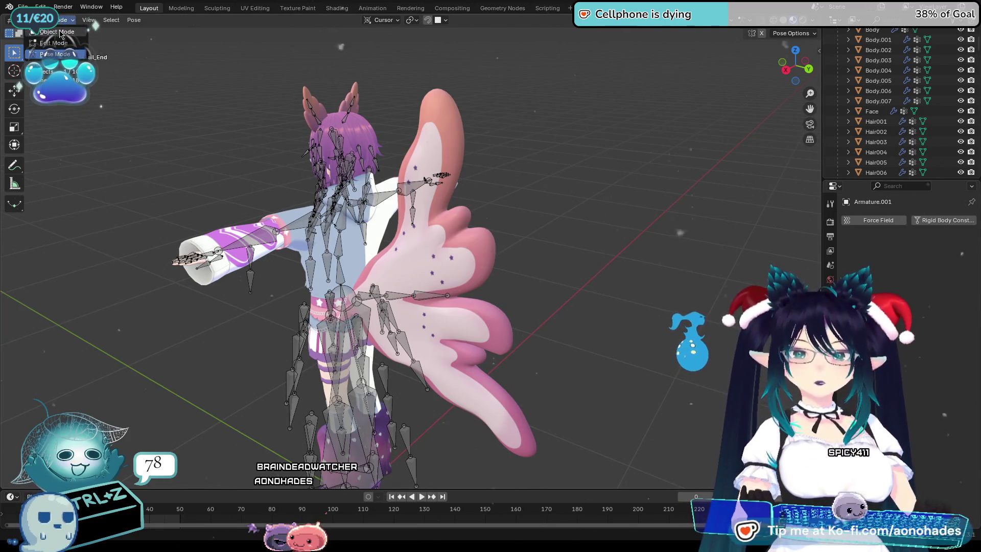
# Back in Object Mode, select Tail and set its default goal strength to 0.5
pyautogui.click(60, 33)
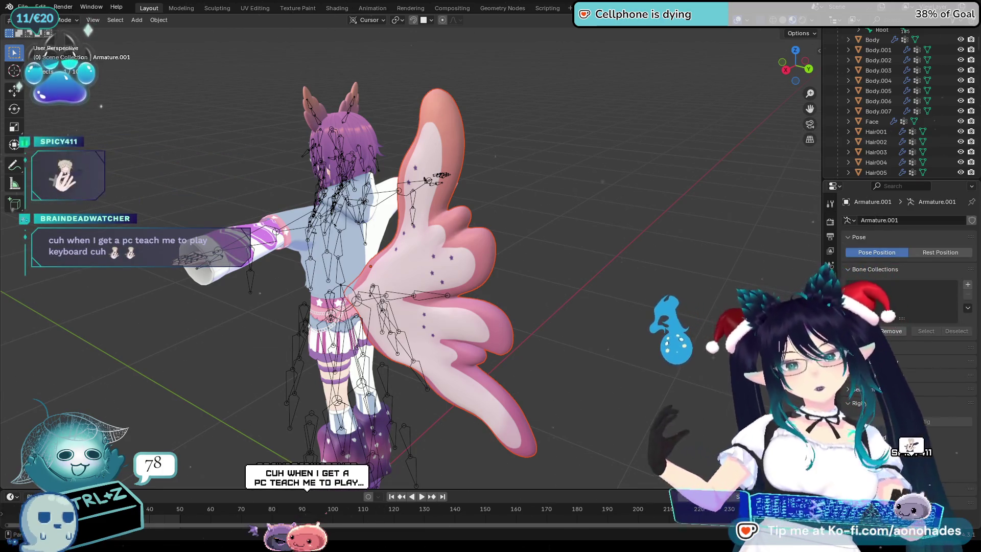
pyautogui.click(830, 313)
pyautogui.click(449, 245)
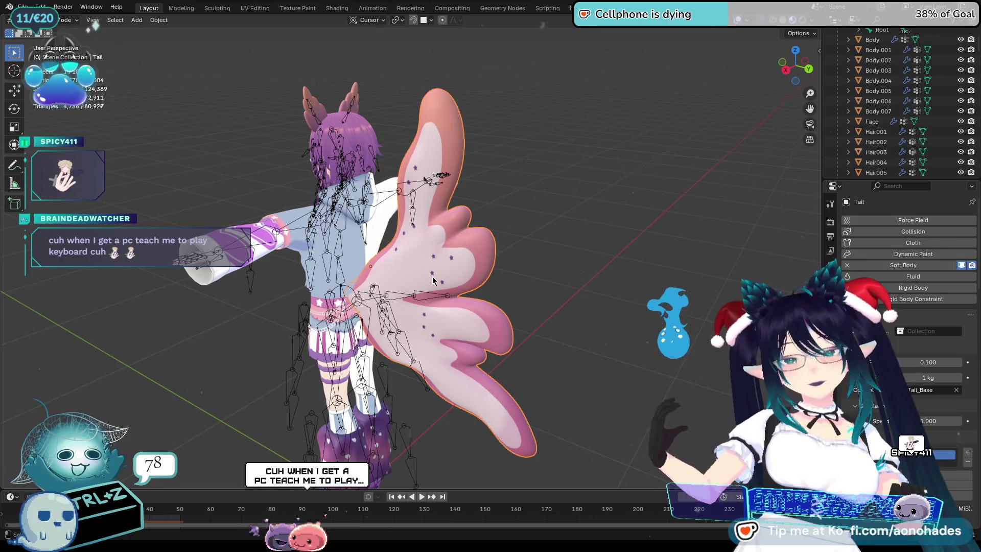
pyautogui.moveTo(460, 255); pyautogui.dragTo(481, 258, button='middle')
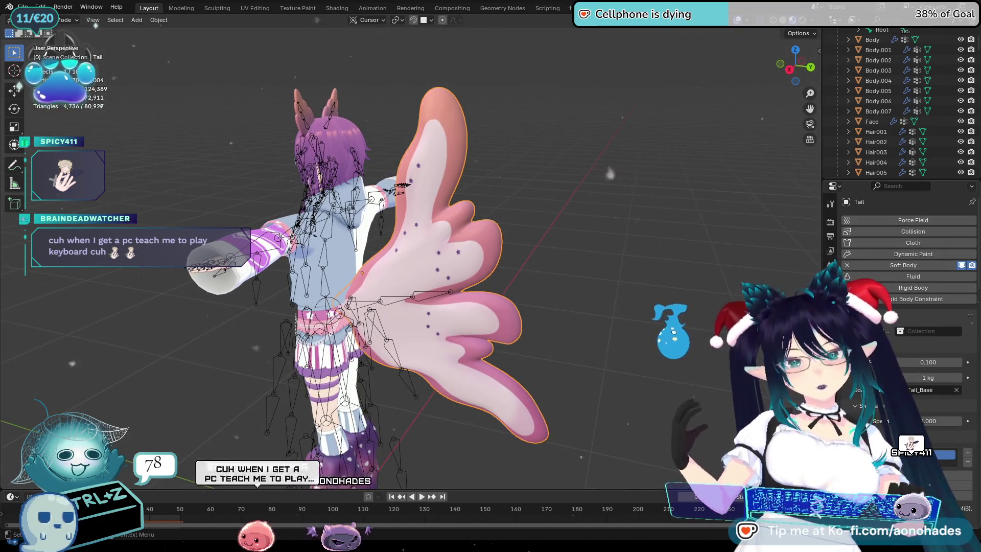
pyautogui.scroll(-5, 910, 306)
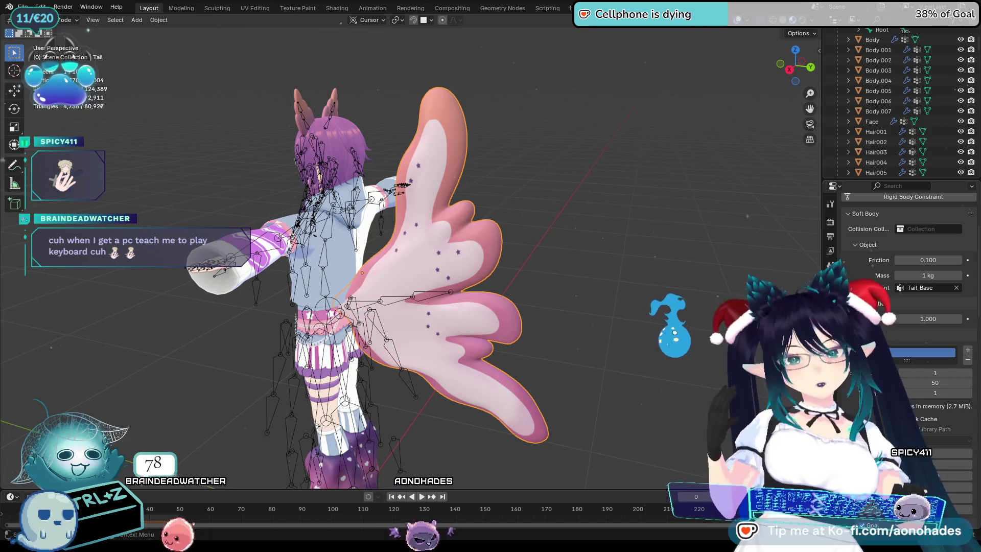
pyautogui.scroll(-4, 910, 307)
pyautogui.scroll(-1, 910, 307)
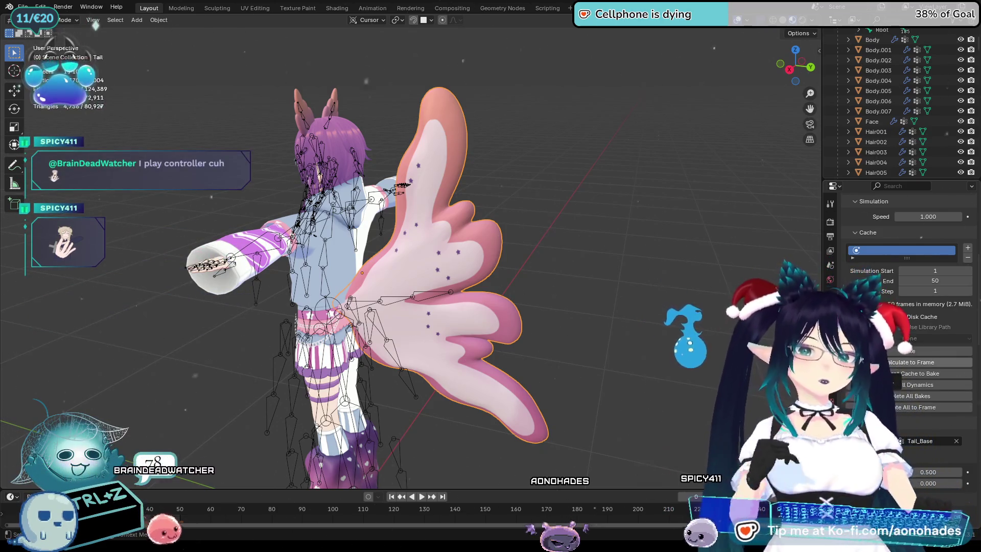
pyautogui.scroll(-1, 868, 357)
pyautogui.scroll(-8, 910, 332)
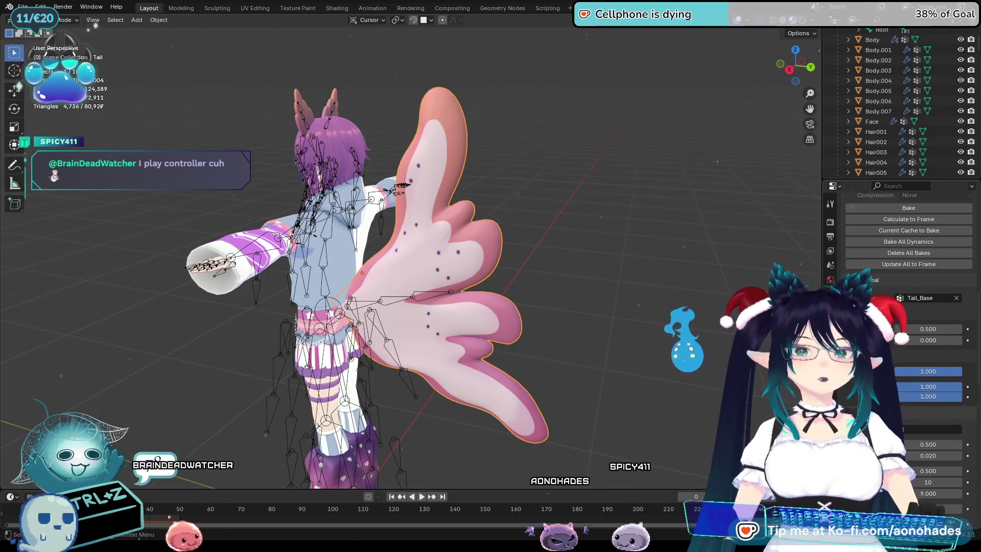
pyautogui.scroll(-4, 905, 327)
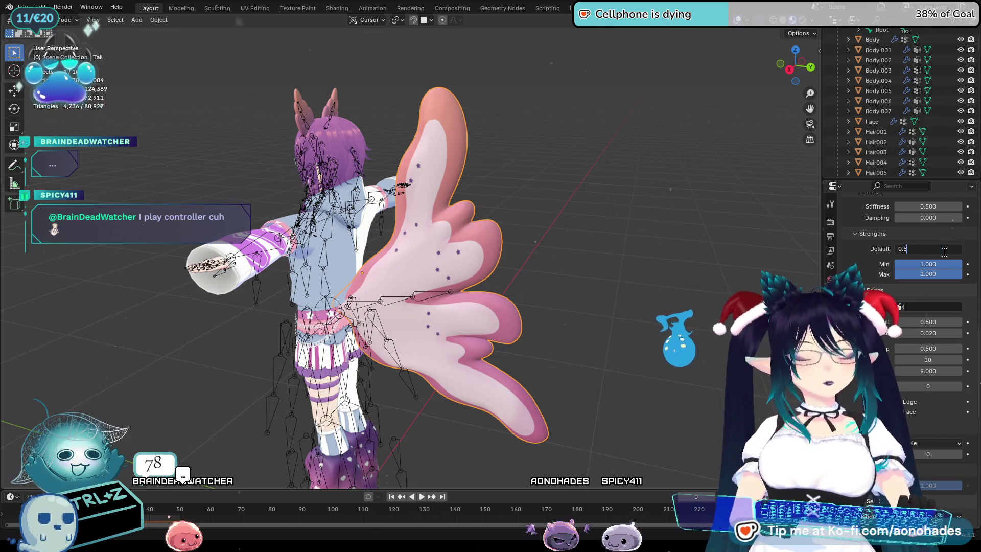
pyautogui.press('Return')
# Play the animation to test the tail, then stop and review its soft body settings
pyautogui.press('space')
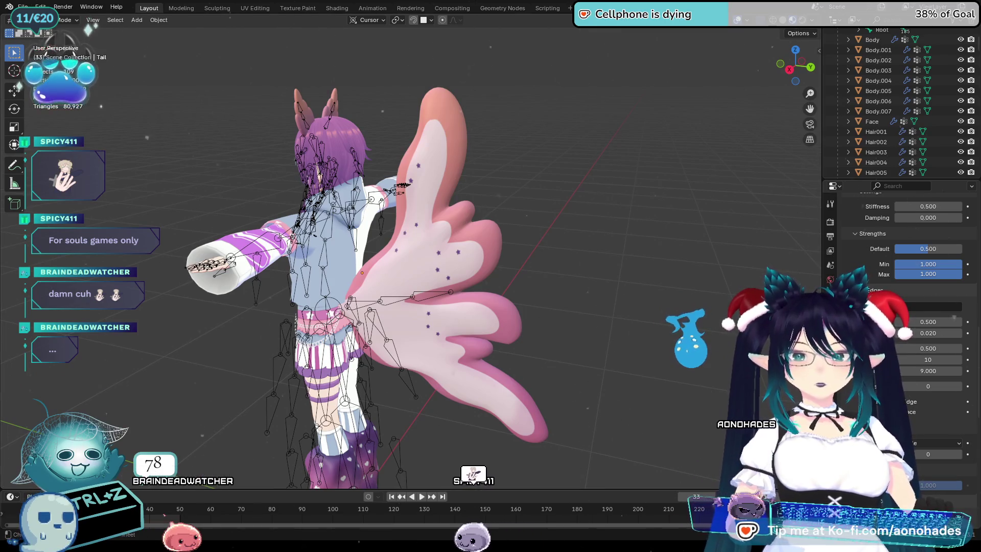
pyautogui.press('Escape')
pyautogui.scroll(-4, 907, 352)
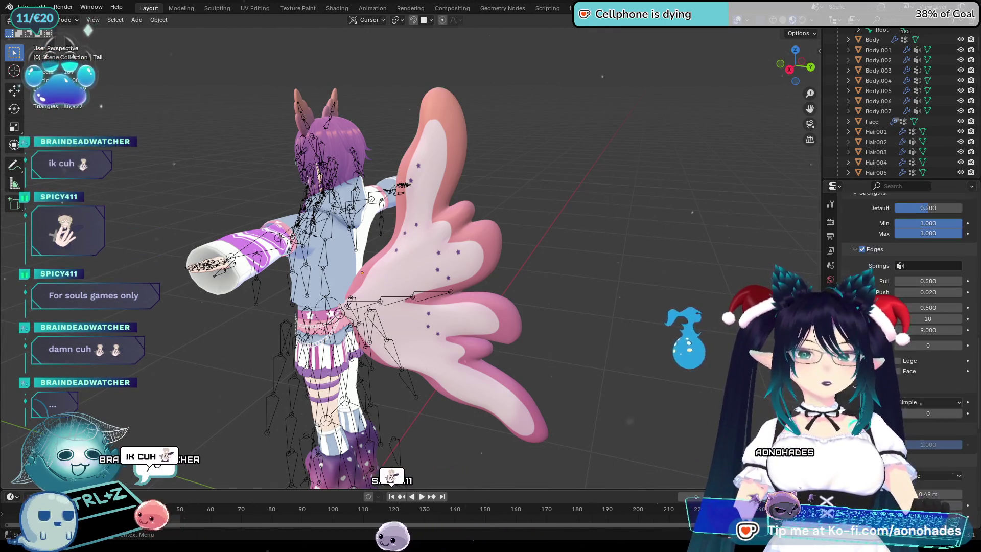
pyautogui.scroll(-2, 907, 352)
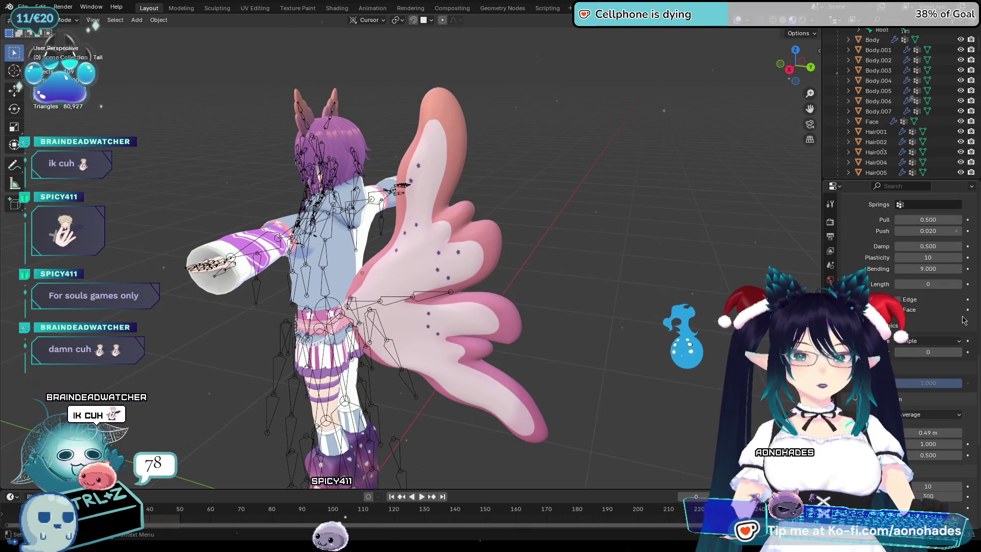
pyautogui.scroll(-6, 924, 264)
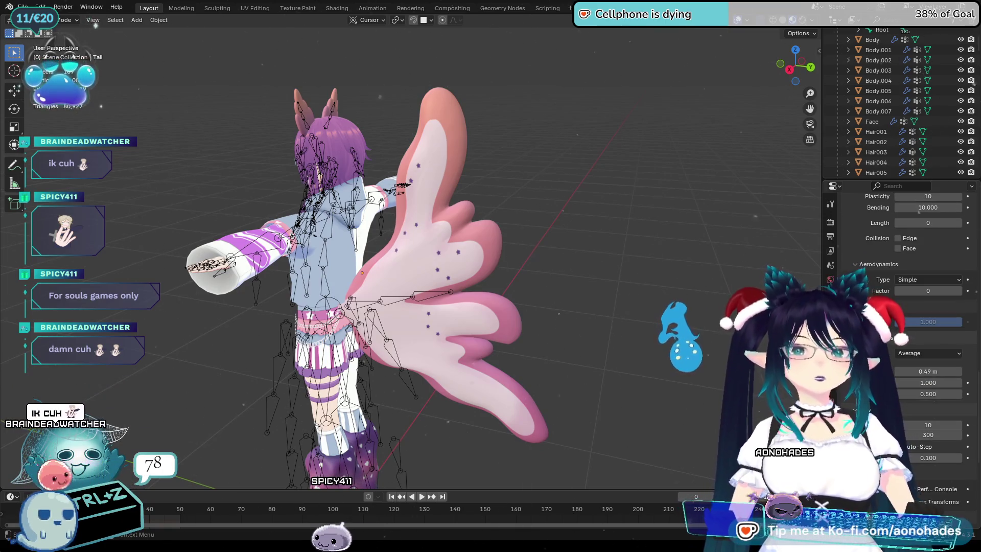
pyautogui.scroll(-8, 924, 264)
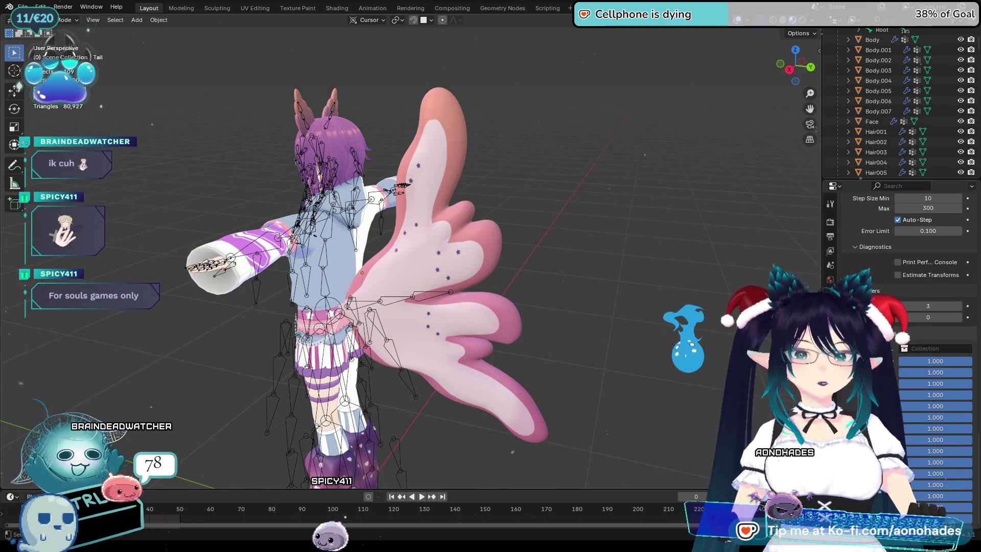
pyautogui.scroll(-5, 618, 339)
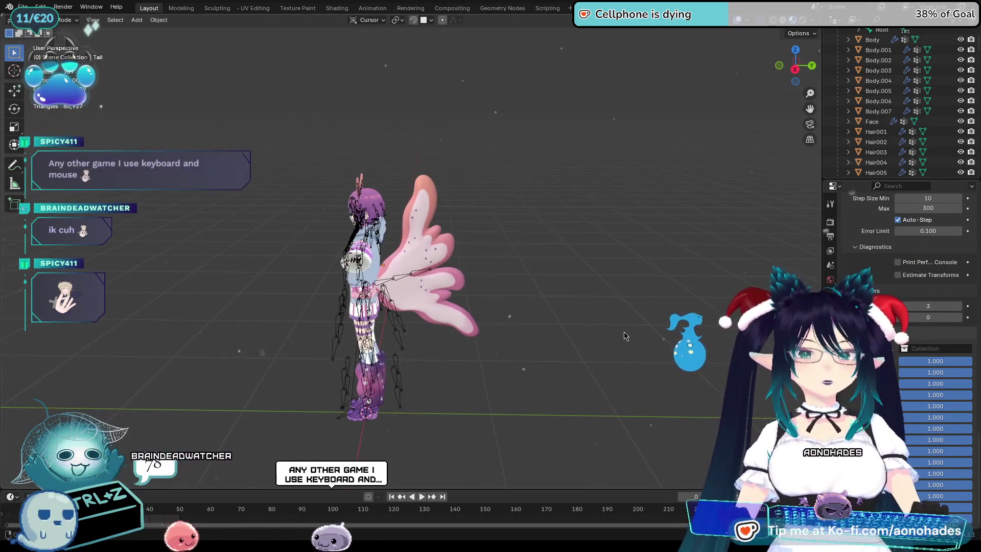
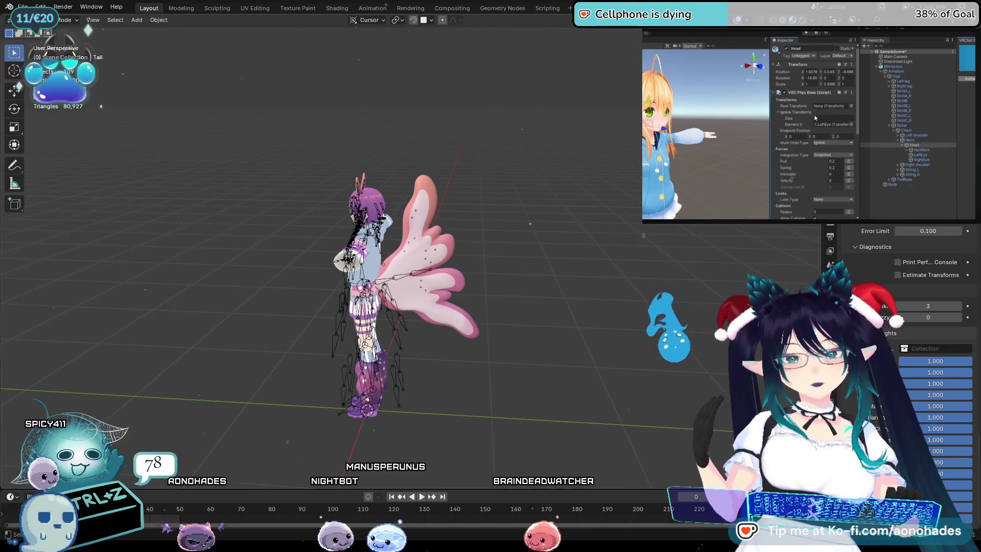
# Pause the tutorial video and return to the Reddit tail physbones thread
pyautogui.scroll(-2, 830, 218)
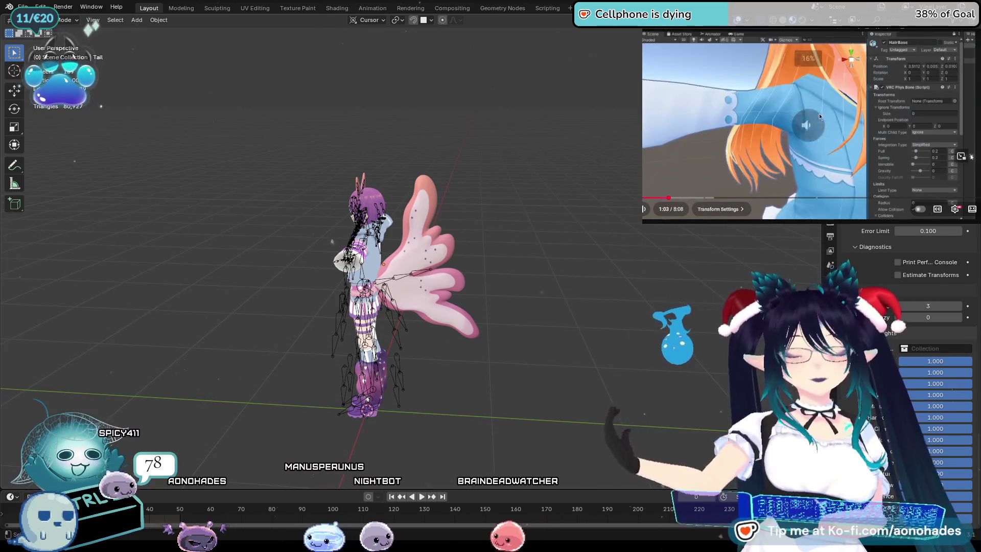
pyautogui.scroll(-1, 830, 217)
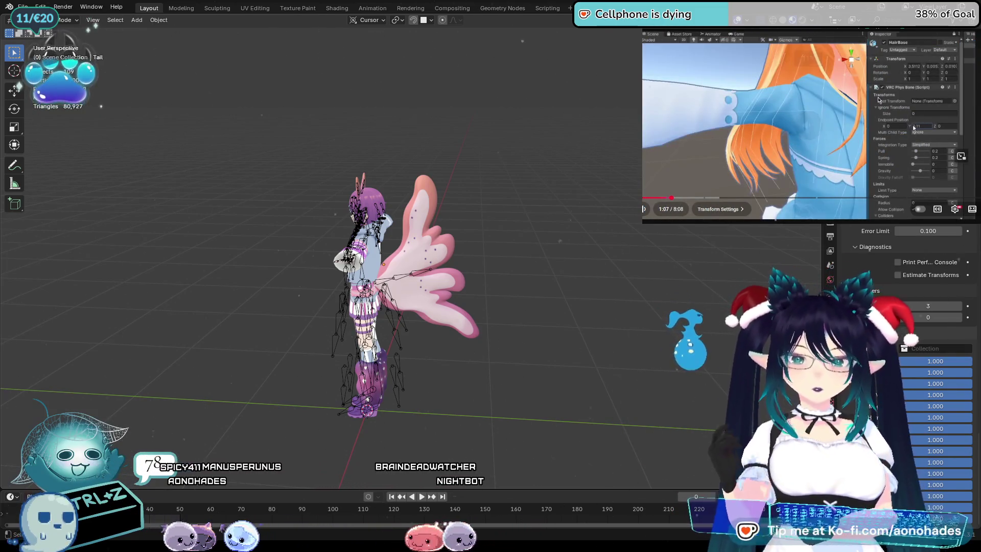
pyautogui.click(836, 107)
pyautogui.hotkey('alt', 'Left')
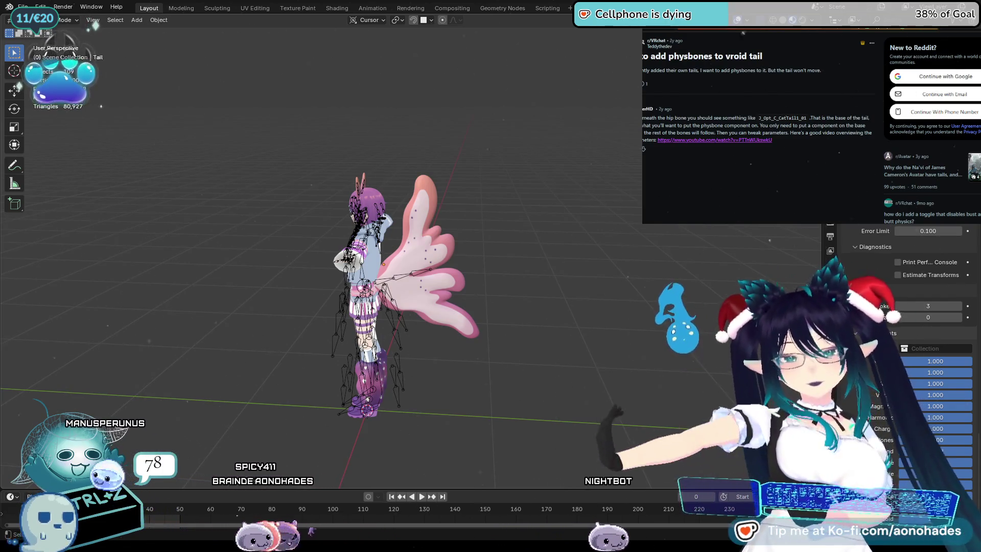
# Go back to the search results and open the TikTok simple tail rig tutorial
pyautogui.hotkey('alt', 'Left')
pyautogui.scroll(-3, 860, 139)
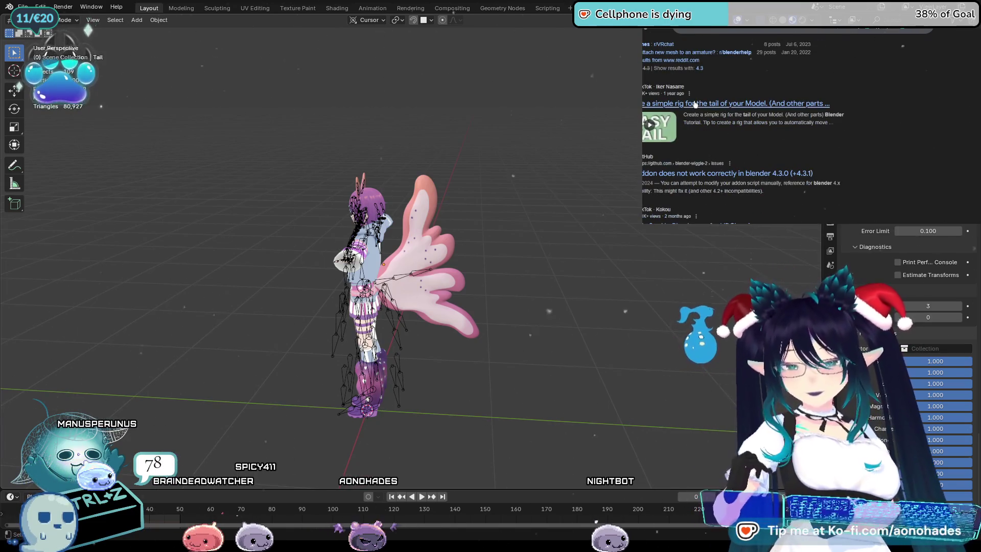
pyautogui.click(843, 113)
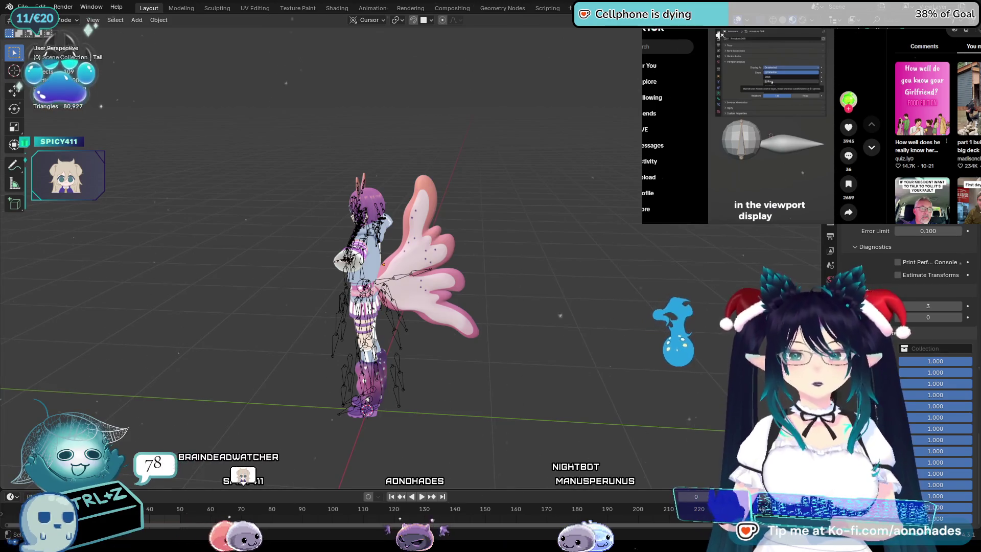
# Select Armature.001 and set its Viewport Display to show bones as B-Bone
pyautogui.click(408, 274)
pyautogui.scroll(8, 482, 307)
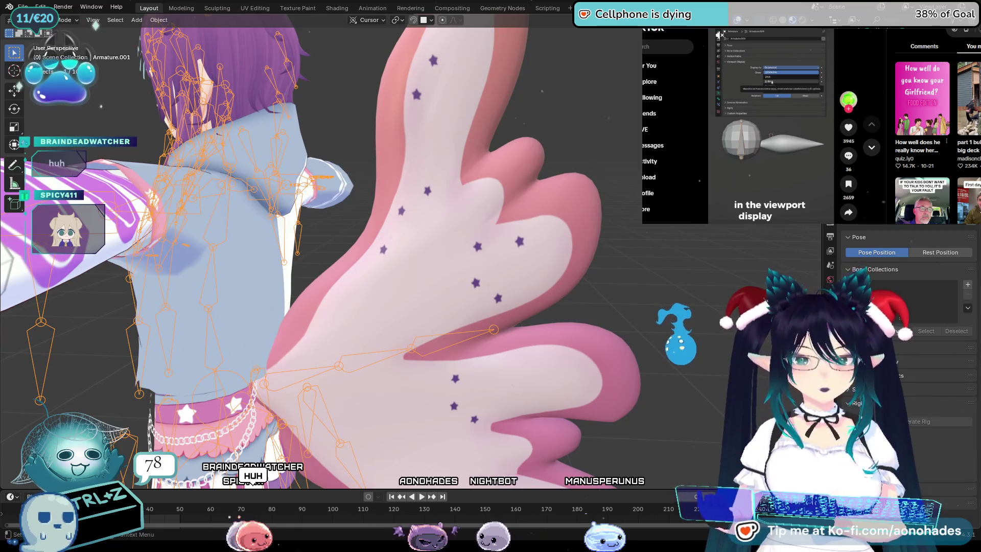
pyautogui.scroll(-2, 905, 380)
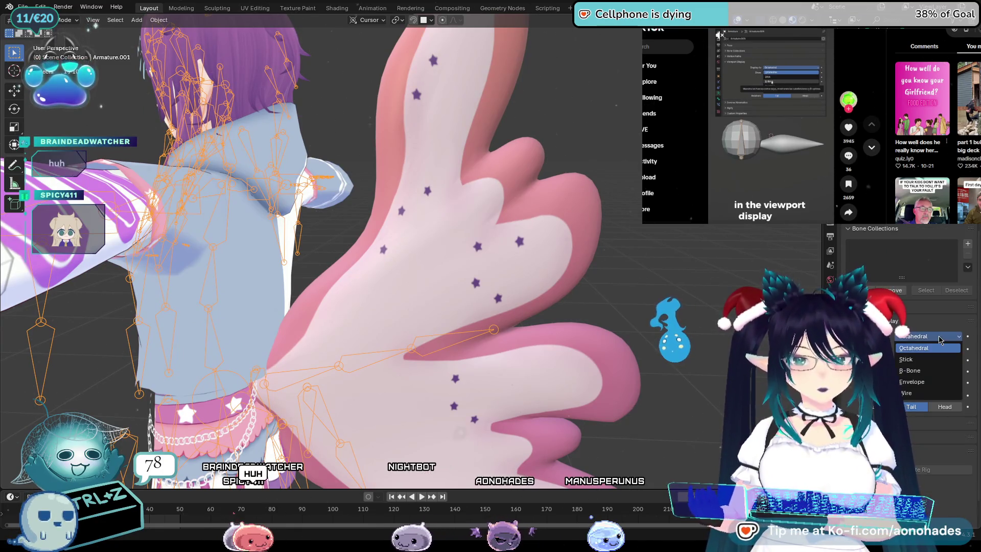
pyautogui.click(934, 369)
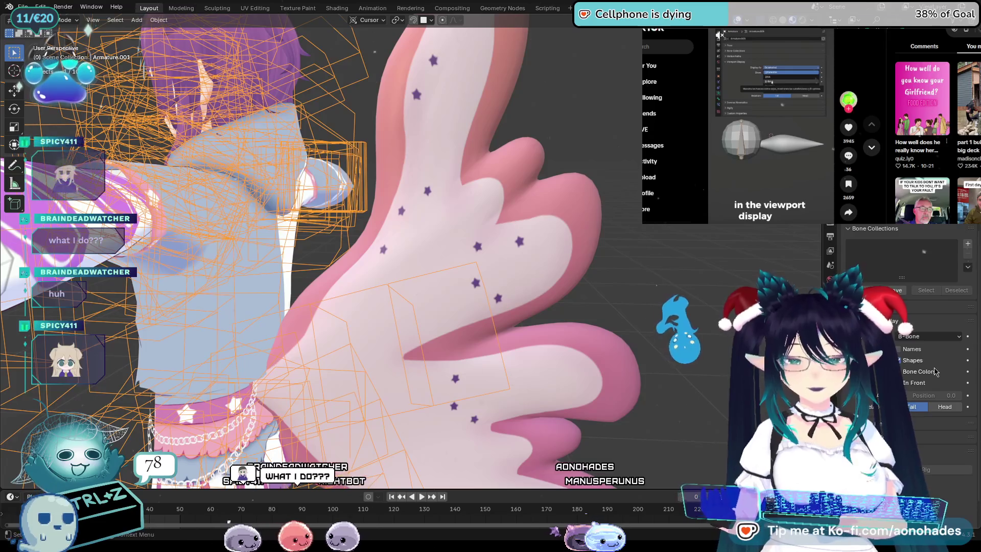
pyautogui.scroll(-5, 485, 306)
# Orbit around the B-Bone rig's front, side and back toward the hand
pyautogui.moveTo(485, 307)
pyautogui.mouseDown(button='middle')
pyautogui.moveTo(556, 338)
pyautogui.moveTo(455, 335)
pyautogui.mouseUp(button='middle')
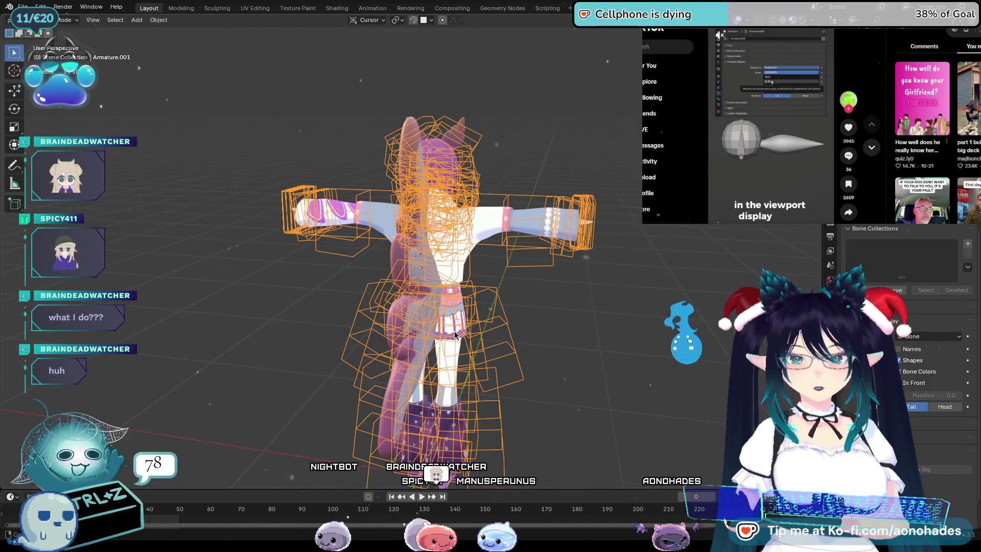
pyautogui.moveTo(454, 334); pyautogui.dragTo(592, 328, button='middle')
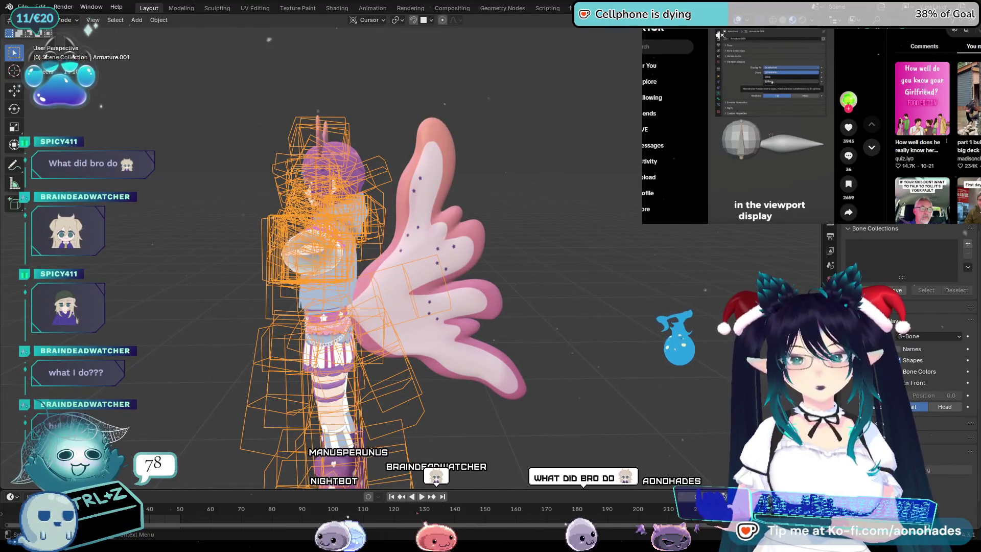
pyautogui.moveTo(409, 286)
pyautogui.mouseDown(button='middle')
pyautogui.moveTo(332, 294)
pyautogui.moveTo(486, 317)
pyautogui.mouseUp(button='middle')
pyautogui.scroll(-5, 601, 336)
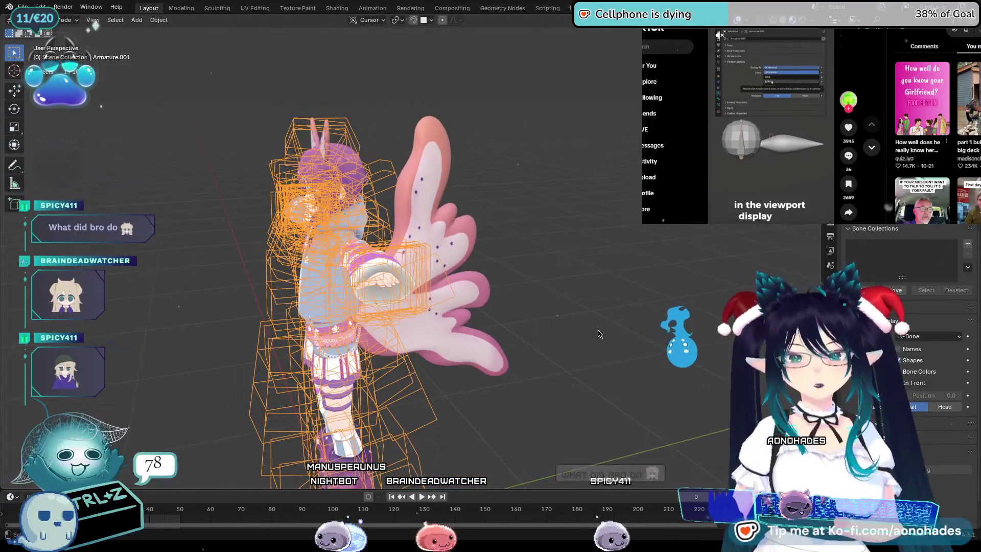
pyautogui.scroll(5, 511, 322)
pyautogui.click(411, 307)
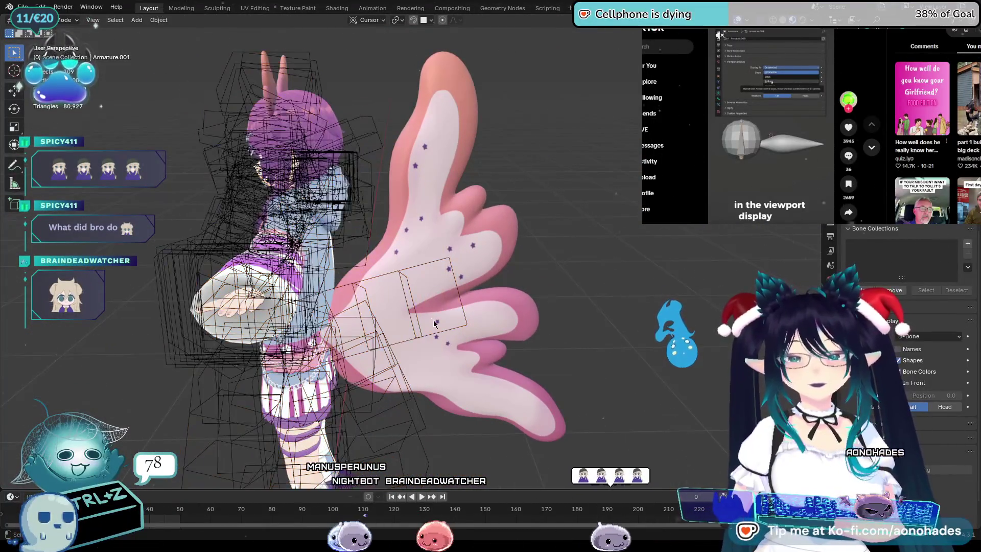
pyautogui.click(417, 339)
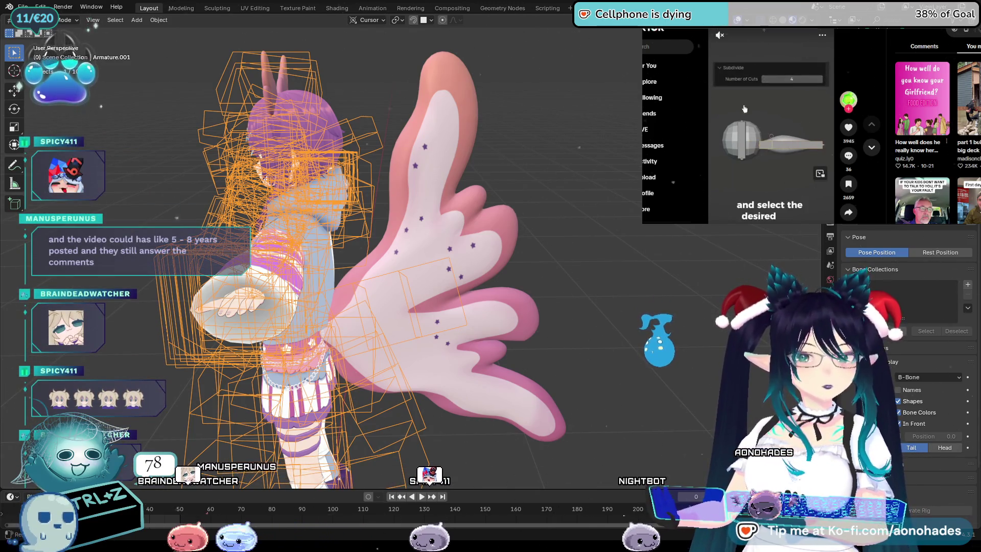
pyautogui.click(414, 310)
pyautogui.click(414, 310)
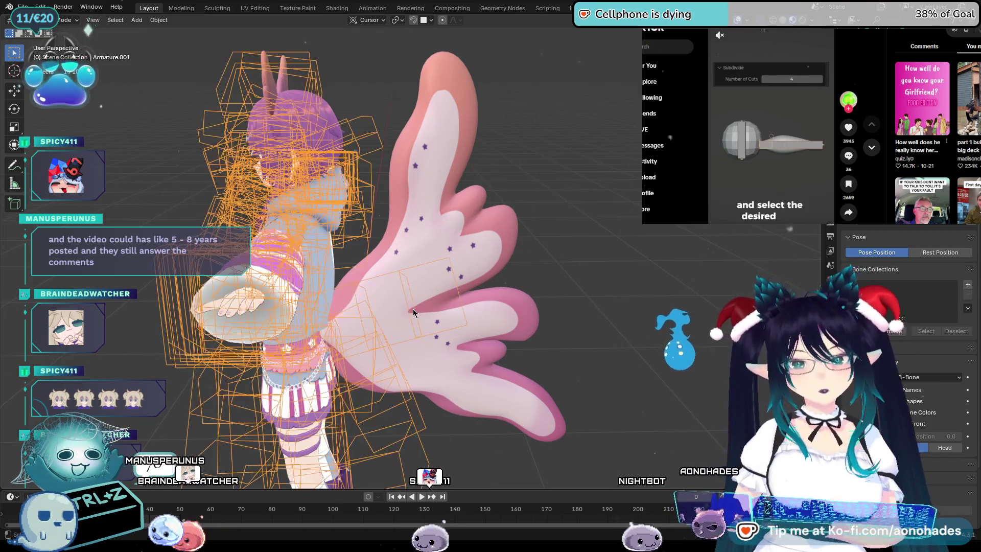
pyautogui.click(401, 310)
pyautogui.click(409, 309)
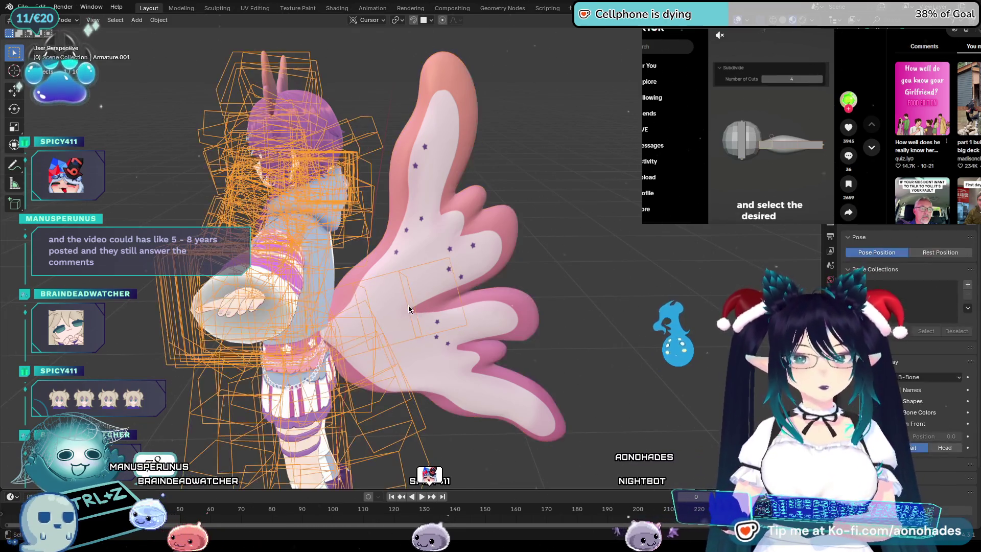